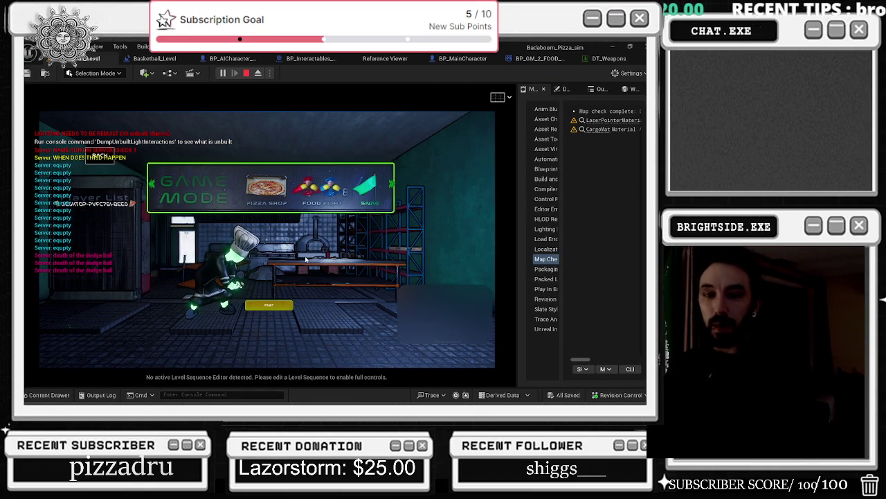
End the Play-In-Editor session of the basketball level with Esc
key(Escape)
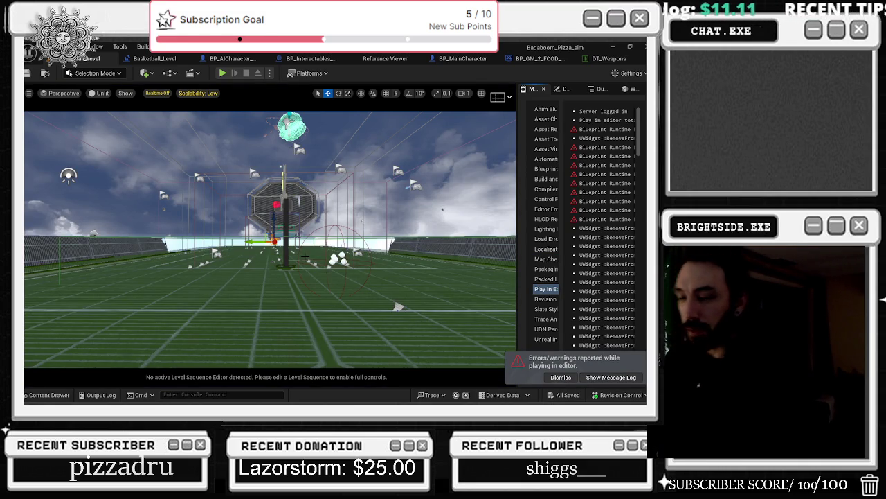
Inspect the navigation mesh overlay while flying toward the basketball hoop
key(p)
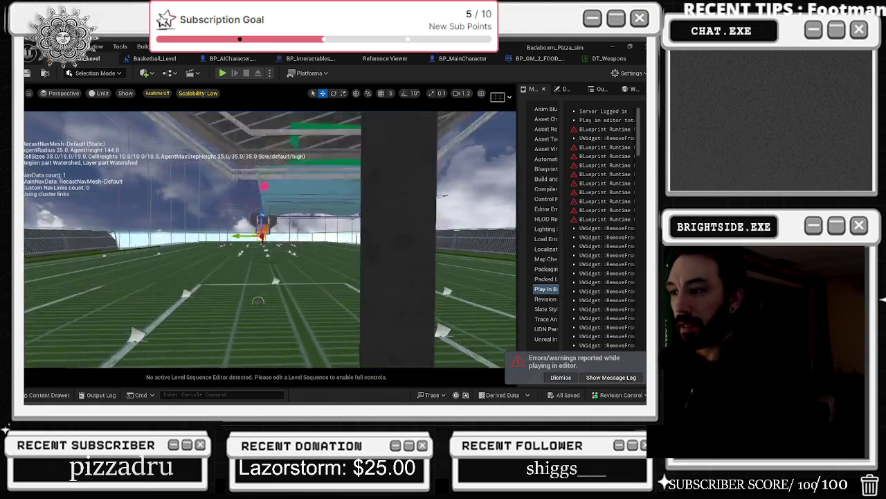
key(w)
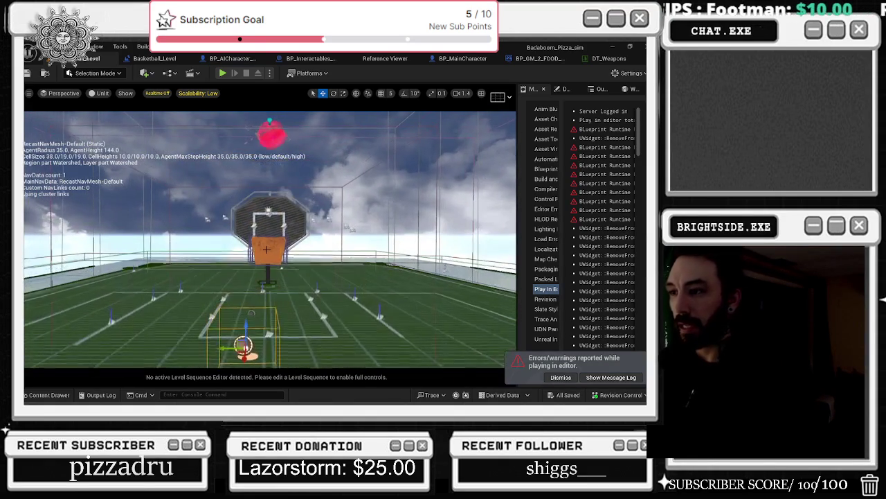
key(p)
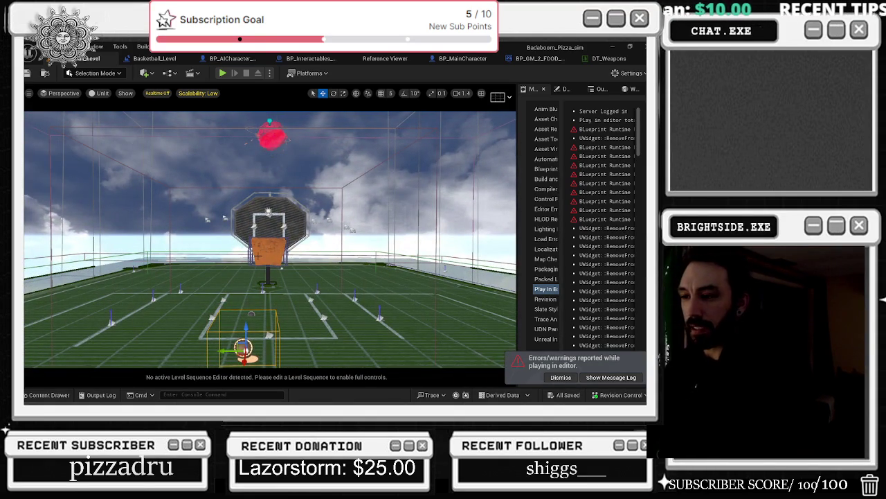
key(s)
Delete the actor in front of the hoop and re-check the navigation mesh there
key(Delete)
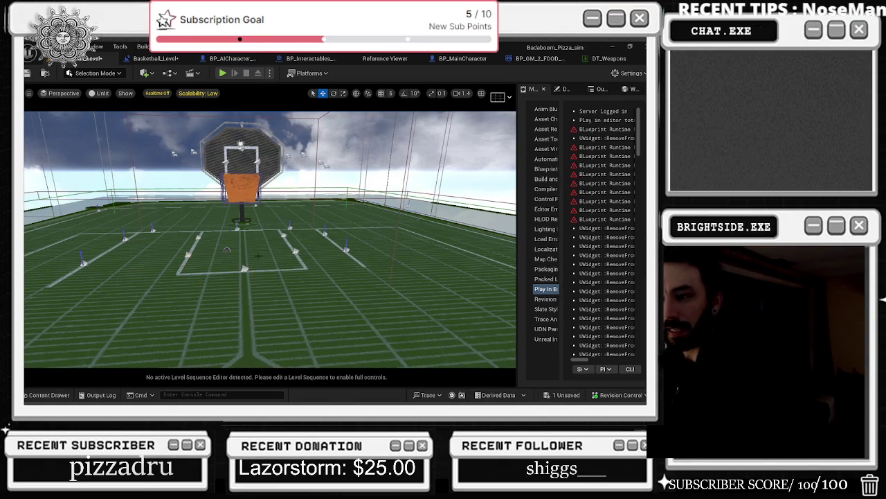
key(a)
key(p)
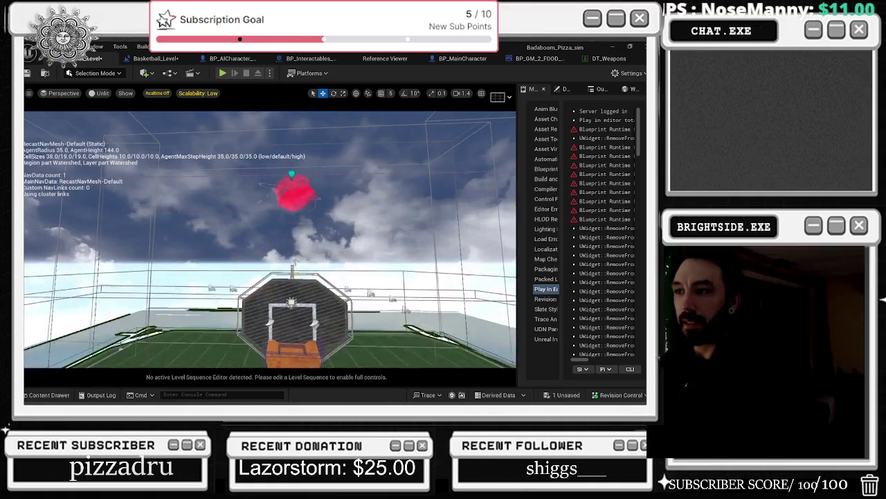
mouse_move(421, 194)
mouse_down()
mouse_move(421, 256)
mouse_move(421, 194)
mouse_up()
click(564, 88)
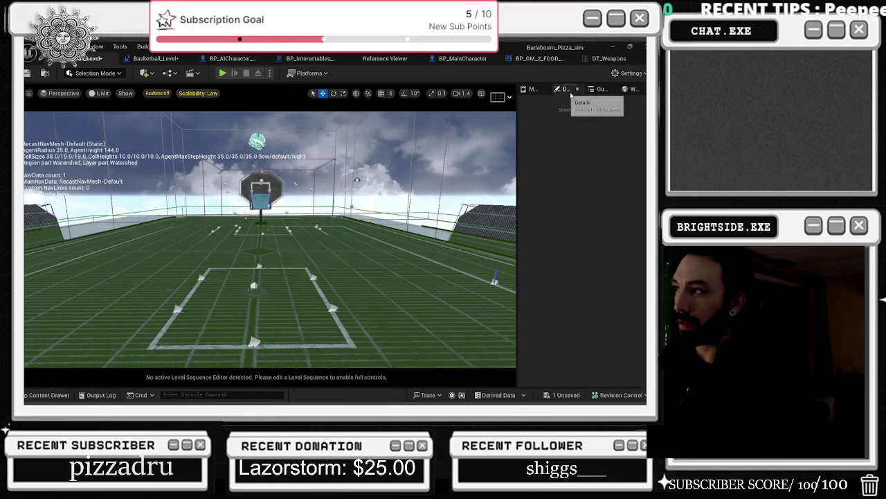
Clear the Outliner name filter and show World Settings with game mode override and lightmass options
click(601, 88)
key(BackSpace)
key(BackSpace)
key(BackSpace)
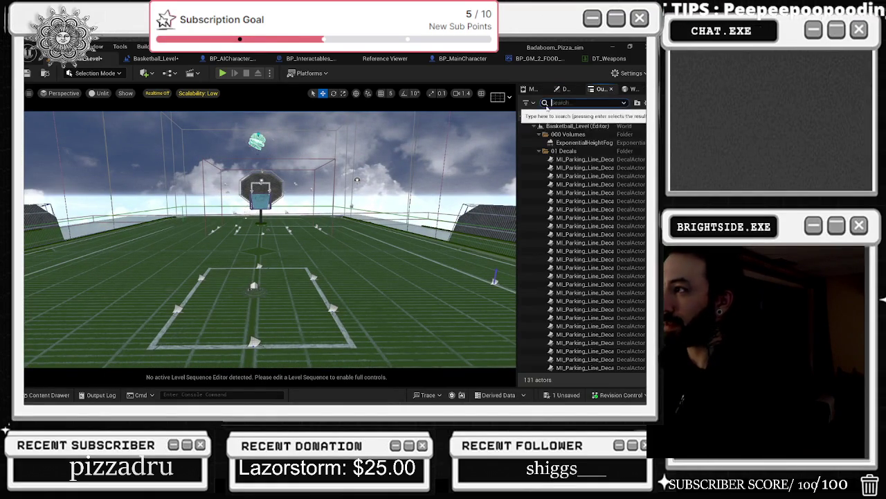
click(632, 89)
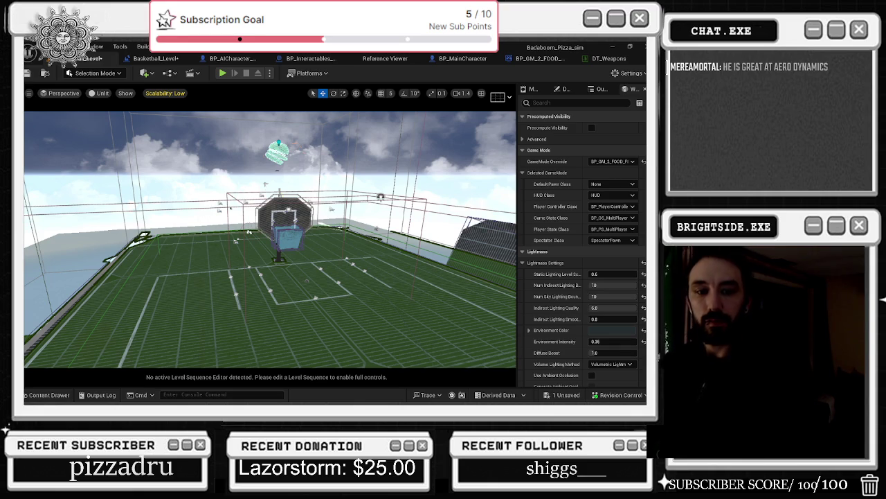
Step away to the browser briefly, then save the basketball level
key(alt+Tab)
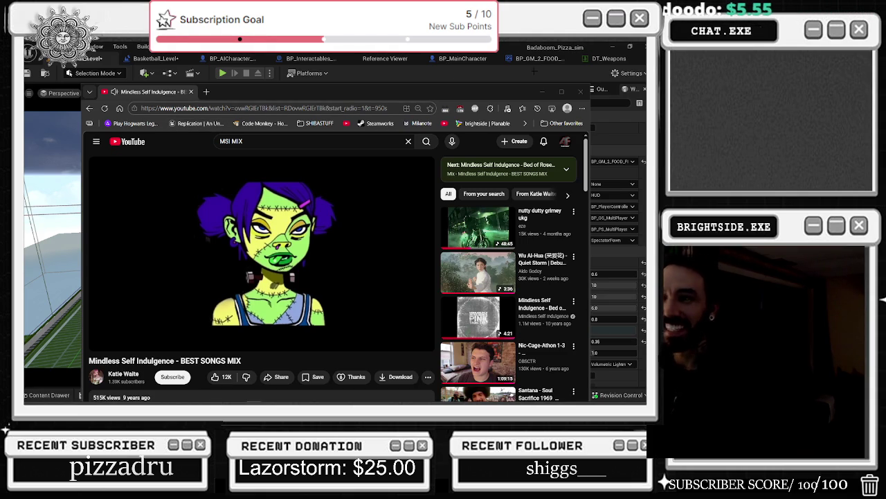
click(541, 92)
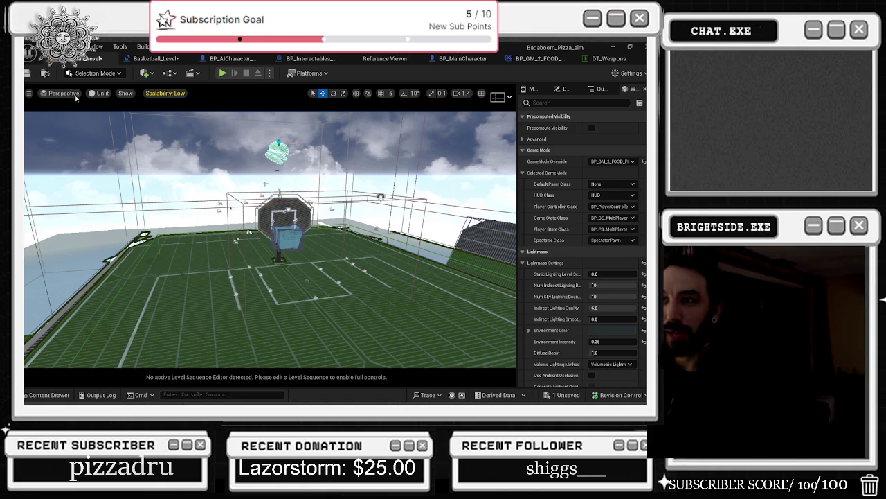
click(27, 74)
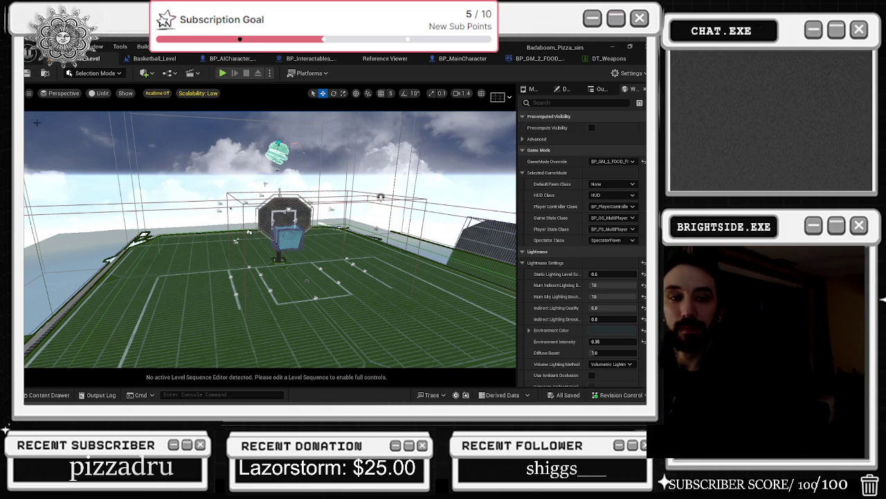
Open the Basketball_Level Level Blueprint event graph with its AI-spawning loop
click(158, 61)
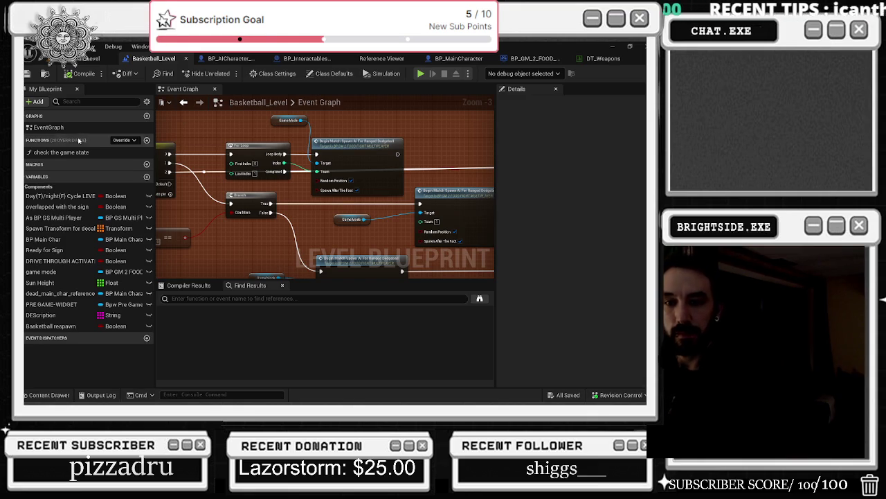
Browse the open blueprint tabs, opening and then closing the DT_Weapons data table
click(214, 59)
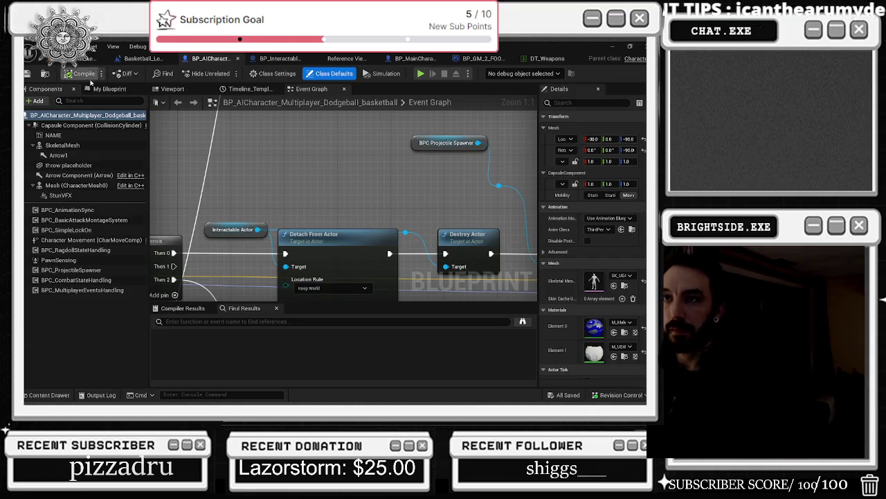
click(346, 58)
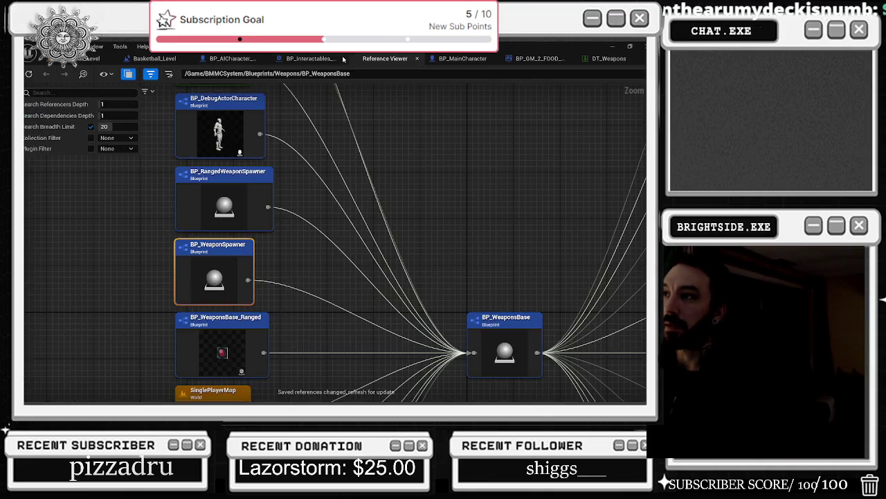
click(457, 58)
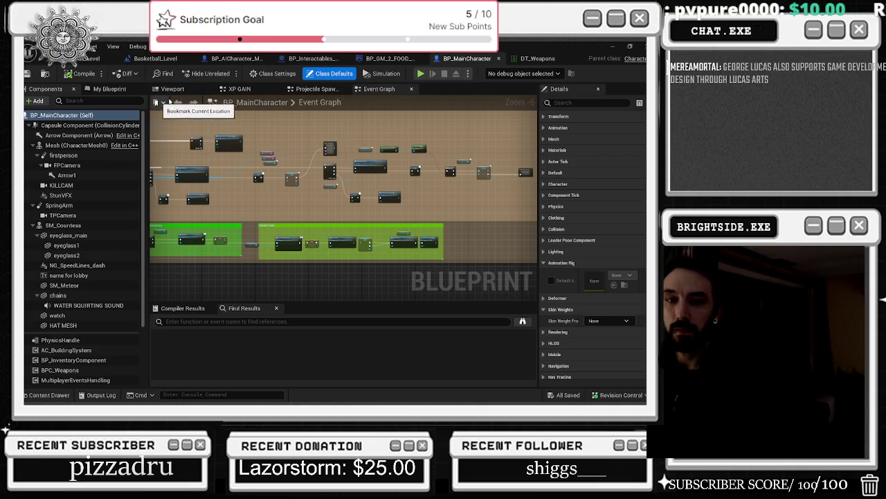
click(544, 61)
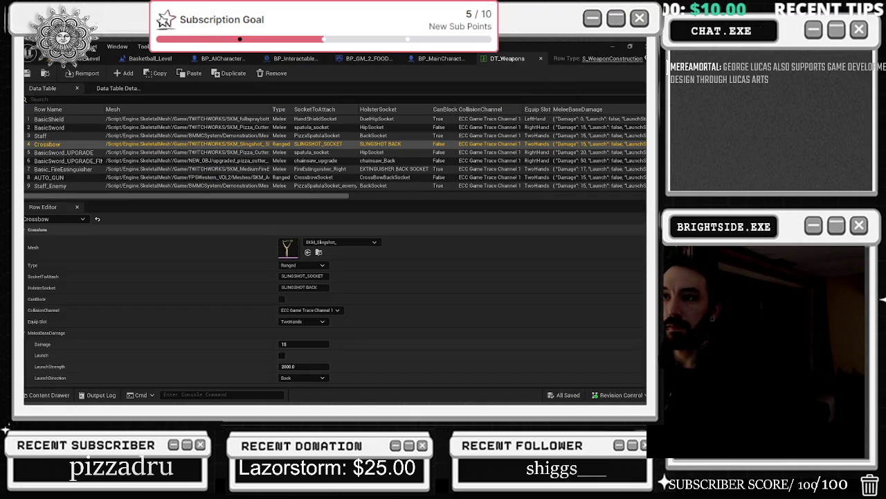
click(541, 58)
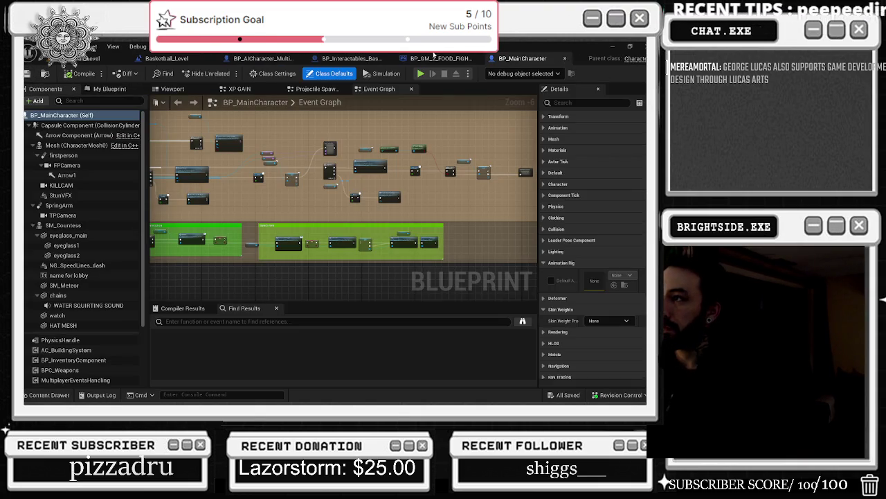
Save the food fight game mode blueprint and return to the 3D basketball level view
click(464, 60)
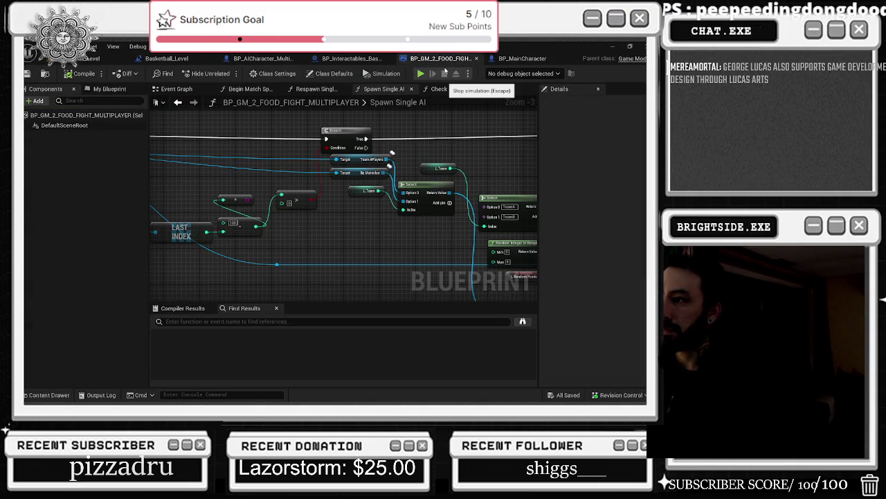
key(ctrl+s)
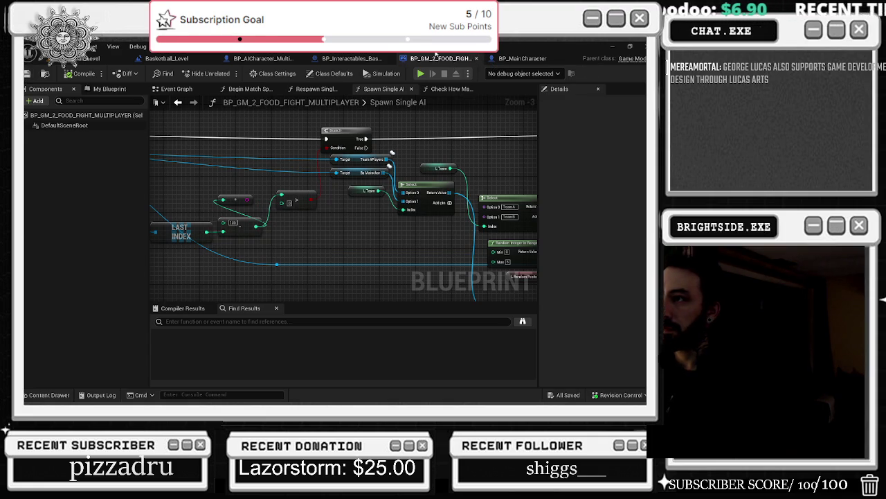
click(359, 58)
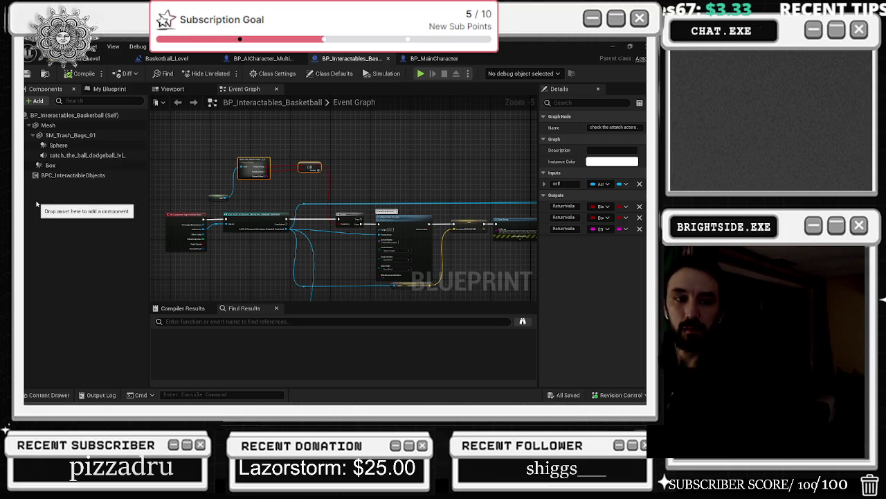
click(250, 59)
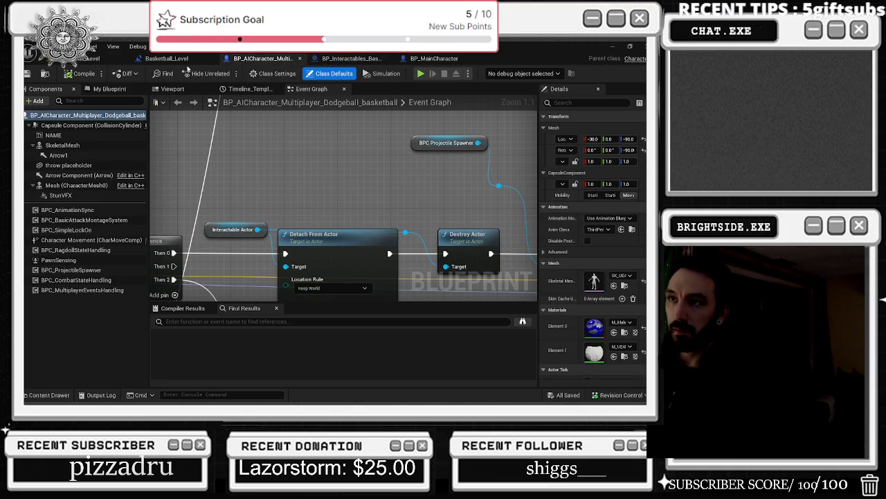
click(166, 58)
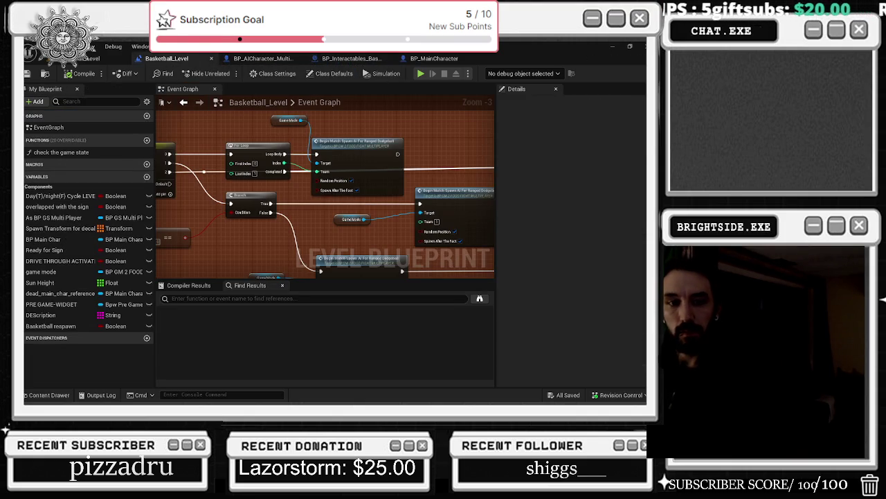
click(97, 60)
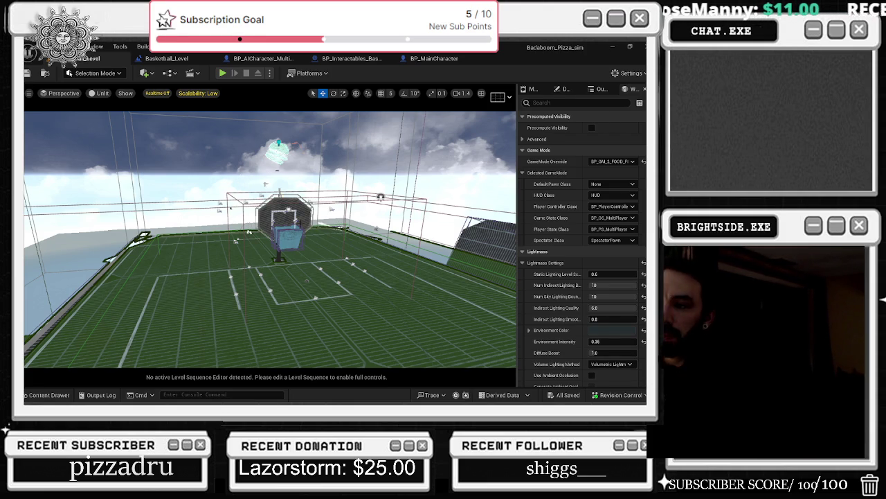
Close the Basketball_Level blueprint and show the BP_AICharacter_Multiplayer event graph
click(173, 58)
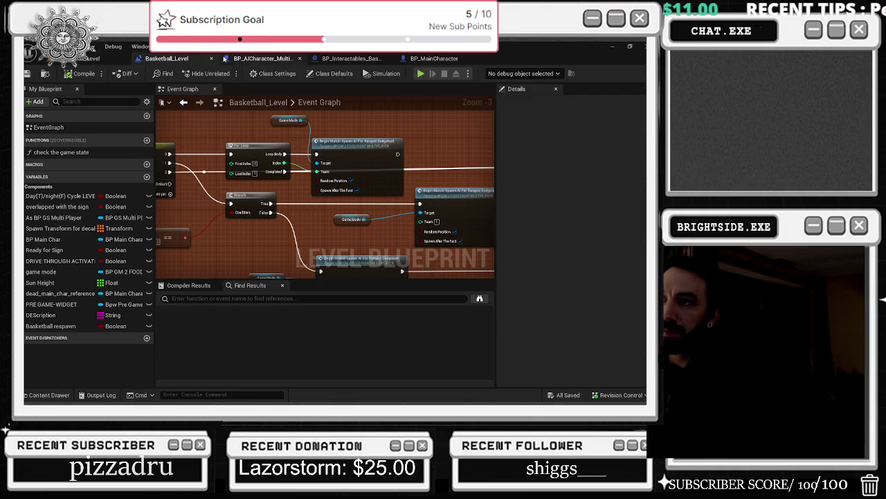
click(211, 58)
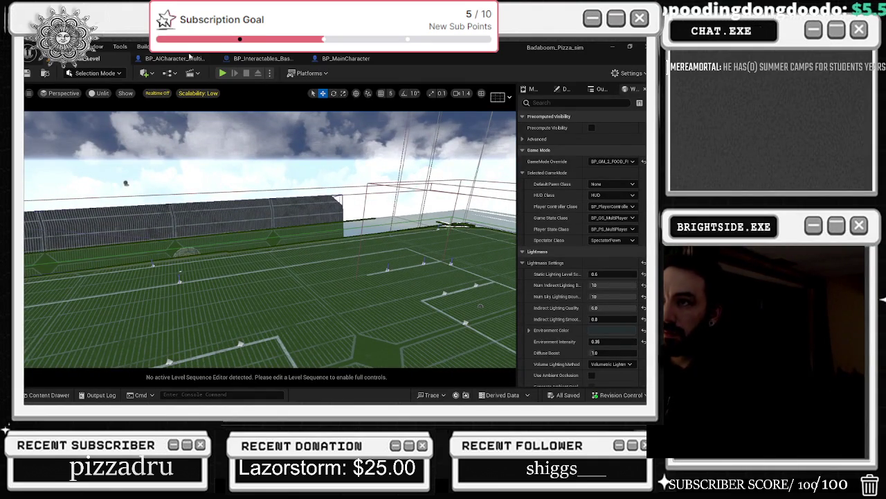
click(177, 59)
drag(470, 193, 339, 133)
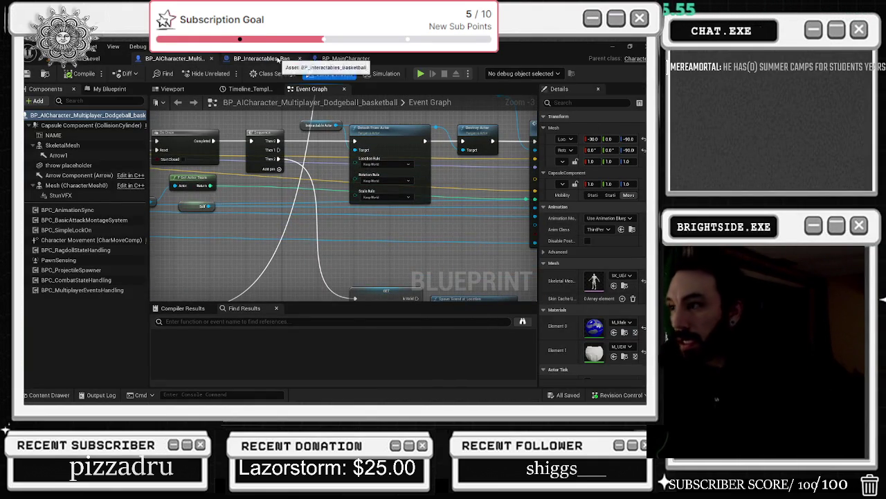
Zoom to and marquee-select the Launch Hold Object node, then deselect and focus the blueprint search
scroll(504, 222, down, 8)
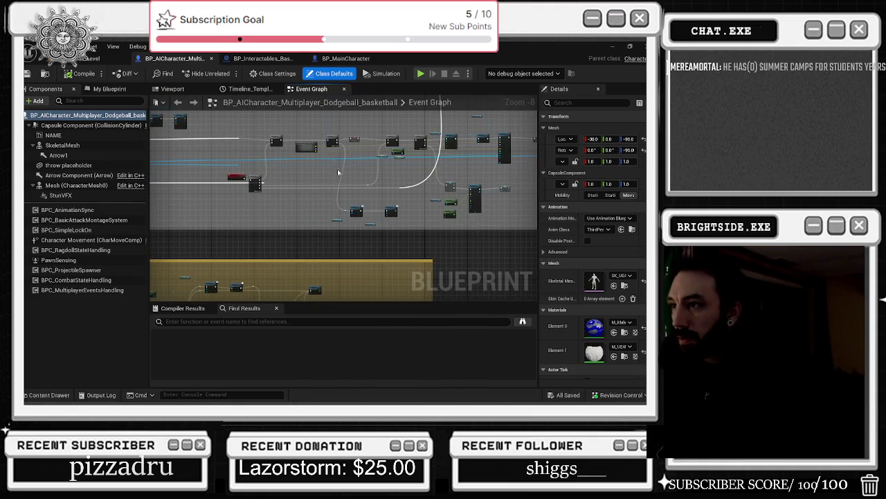
scroll(338, 172, up, 6)
mouse_move(260, 180)
mouse_down()
mouse_move(387, 242)
mouse_move(352, 230)
mouse_up()
click(315, 206)
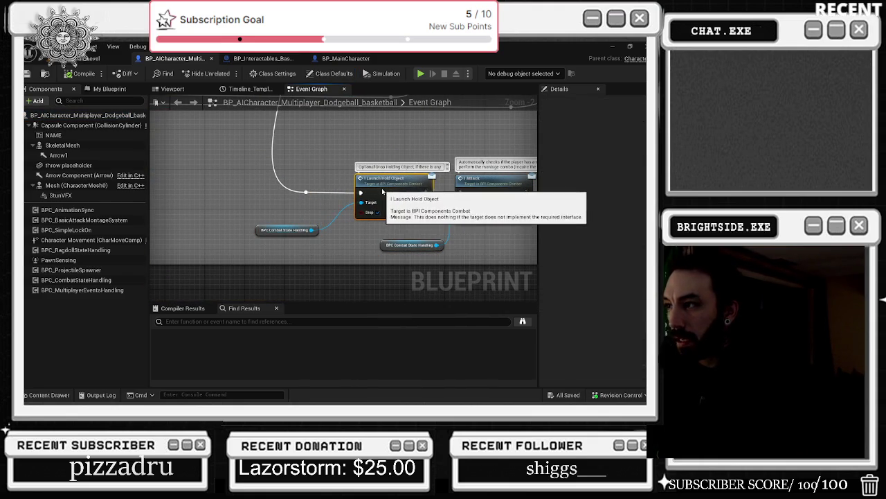
scroll(319, 263, down, 3)
click(202, 323)
Search the blueprint for 'lau', review Launch Direction and Launch Hold Object, then return to the level
text(lau)
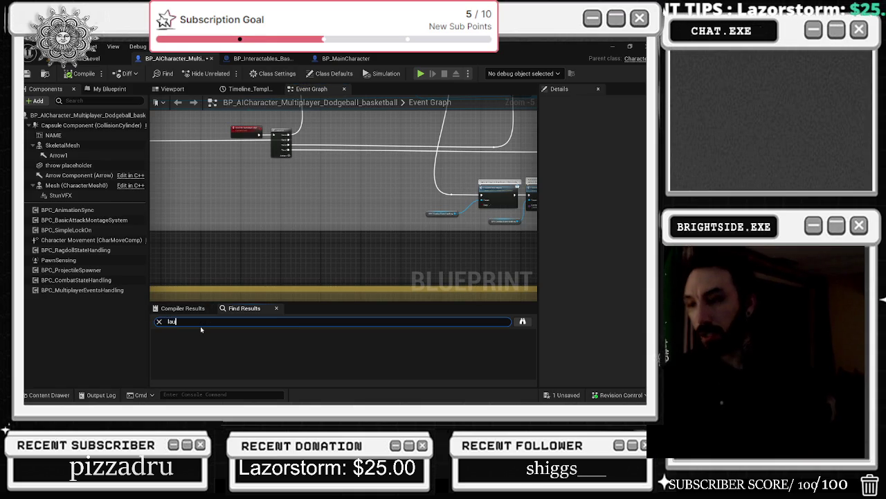
key(Return)
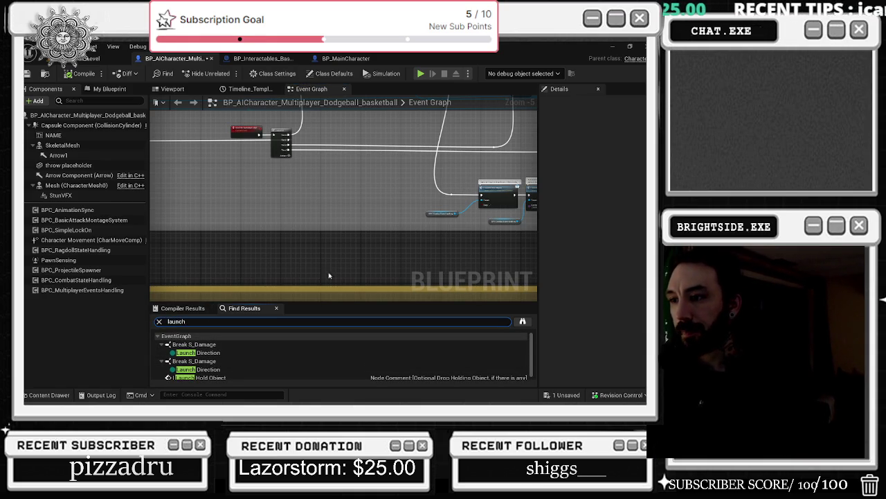
scroll(332, 261, down, 6)
scroll(331, 261, down, 1)
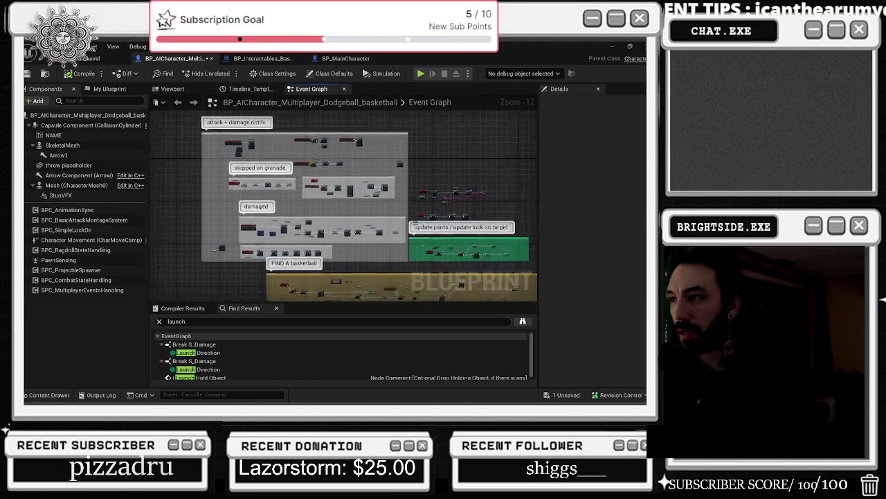
scroll(410, 264, up, 11)
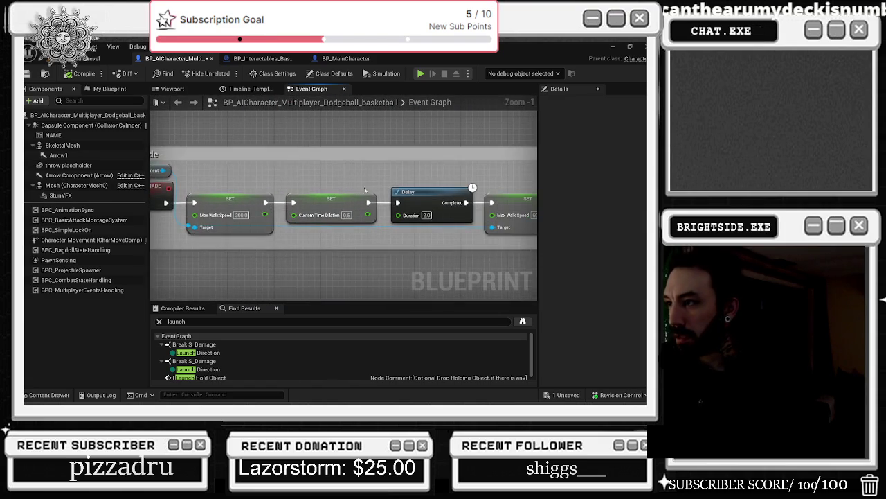
scroll(311, 161, down, 5)
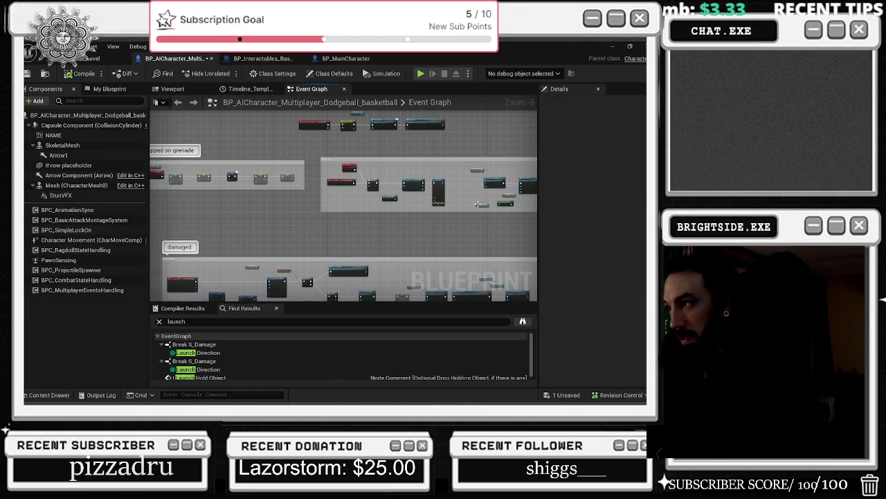
scroll(478, 204, up, 4)
click(47, 59)
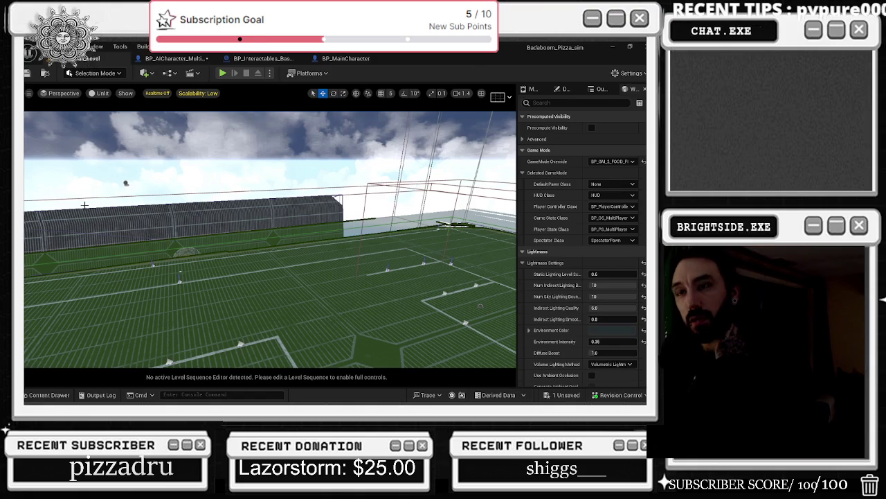
Search all Content Drawer folders for 'grenade' and open BP_Projectile_Grenade
click(62, 396)
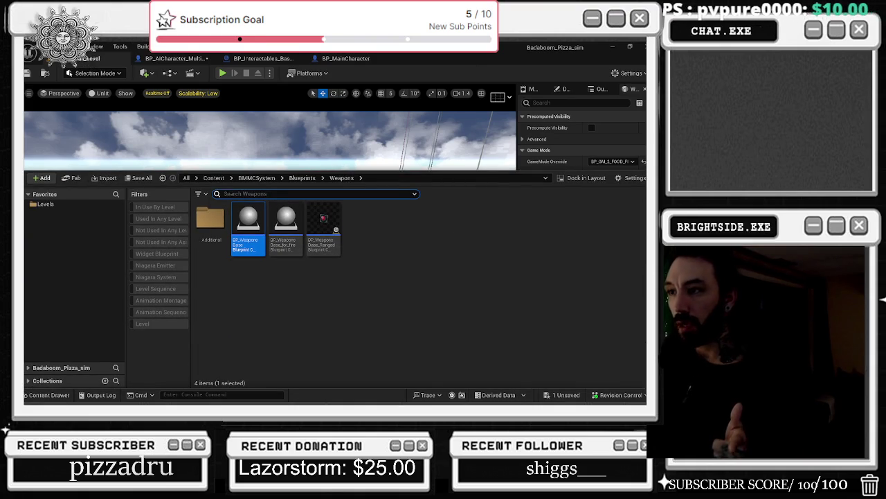
text(grenade)
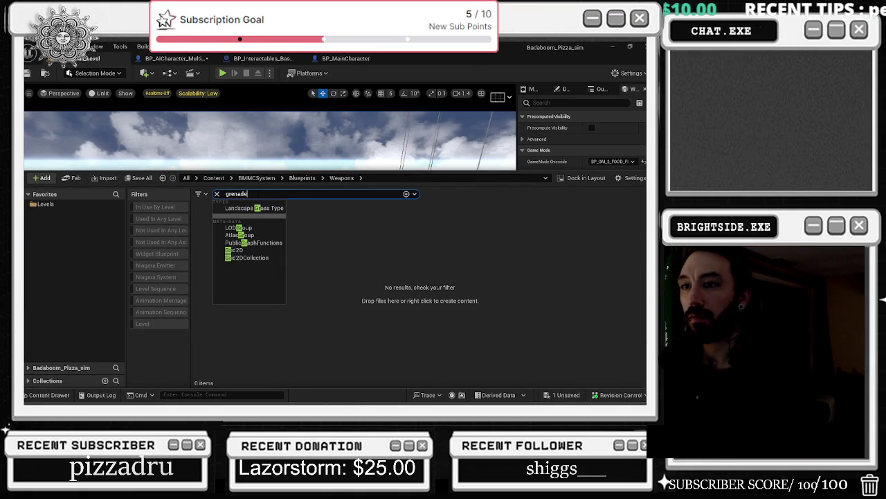
key(Return)
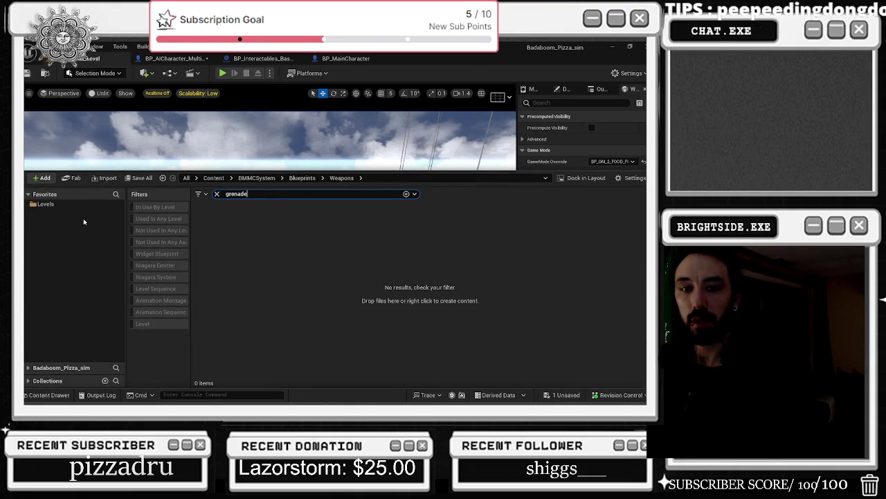
click(28, 193)
click(28, 207)
scroll(93, 249, up, 1)
click(41, 218)
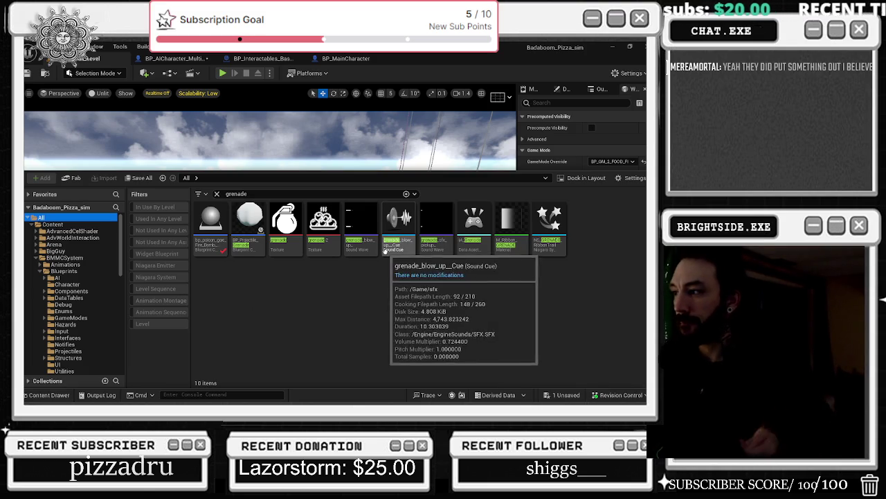
double_click(255, 215)
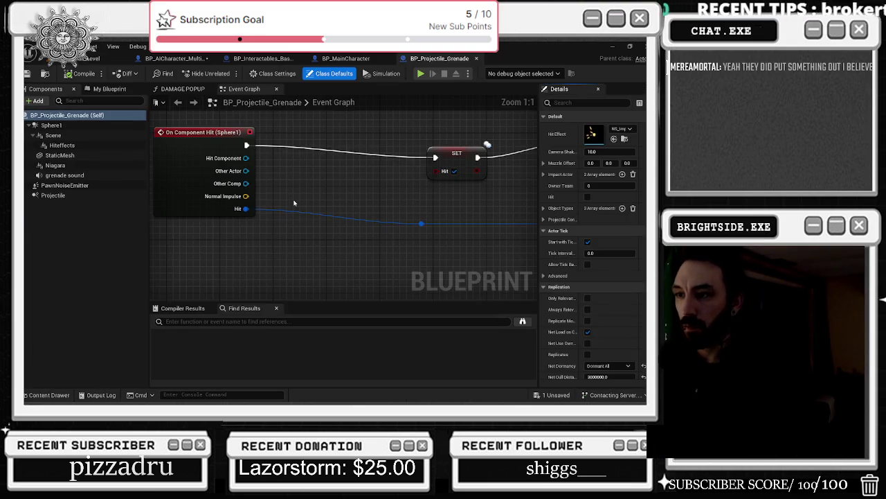
Open the bp_poison_gas_Fire_Bomb_grenade_FIXEd blueprint from the Content Drawer
scroll(225, 160, down, 7)
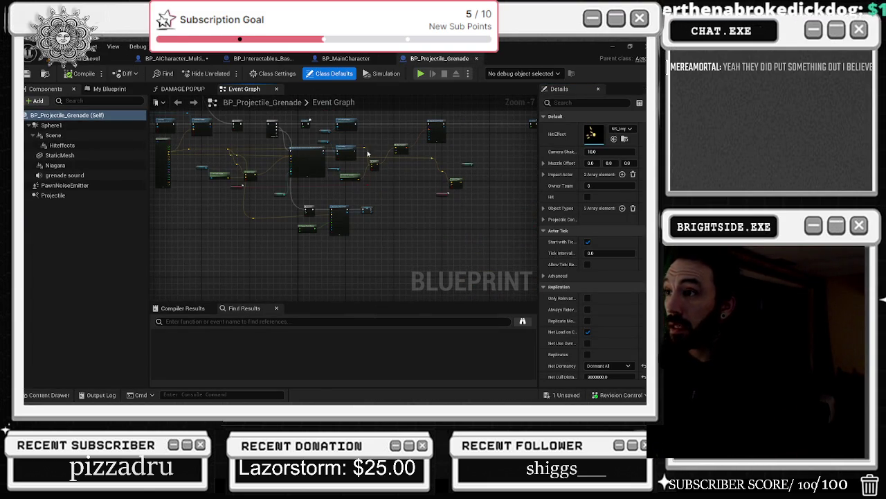
scroll(305, 149, up, 7)
key(ctrl+space)
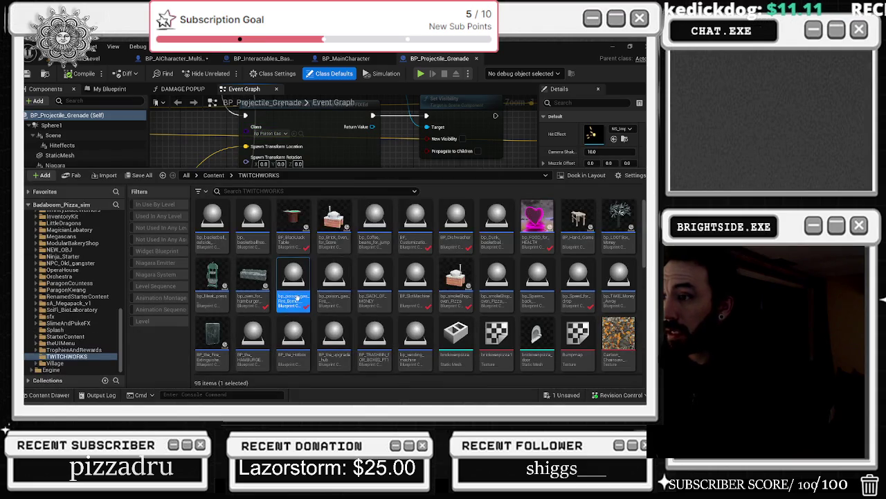
double_click(294, 284)
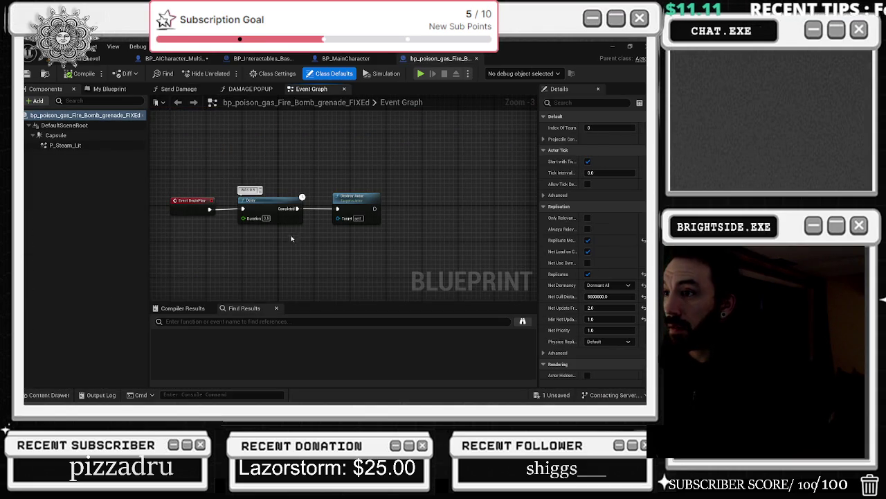
Pan the graph to the Launch Character node (200, 200, 400) and select it
scroll(266, 247, down, 5)
scroll(266, 246, up, 6)
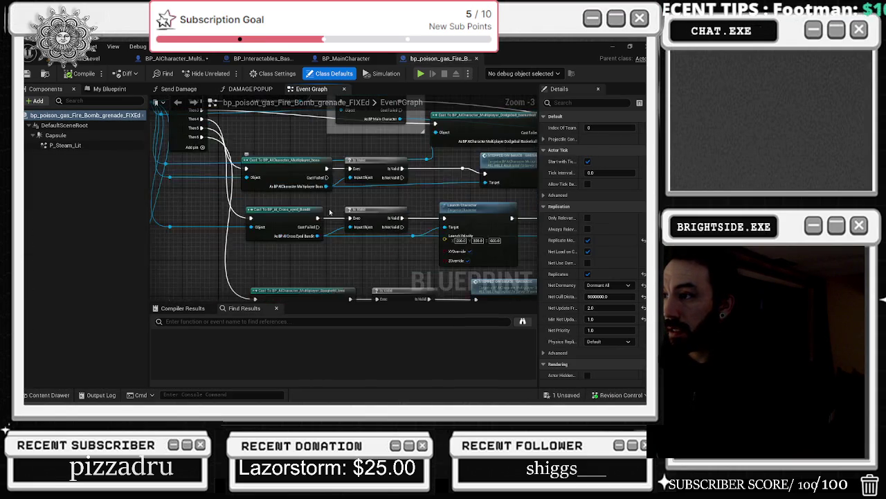
mouse_move(337, 206)
mouse_down()
mouse_move(322, 214)
mouse_move(305, 273)
mouse_up()
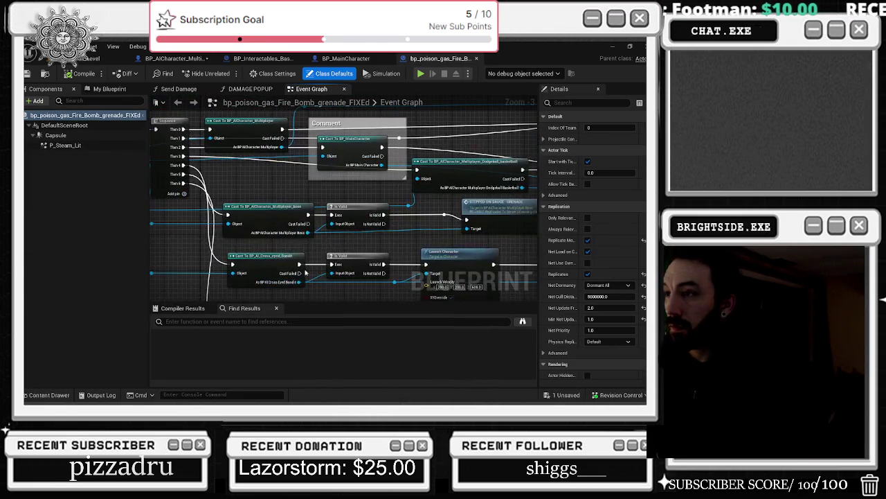
mouse_move(308, 185)
mouse_down()
mouse_move(277, 167)
mouse_move(160, 208)
mouse_move(21, 239)
mouse_up()
drag(157, 230, 156, 211)
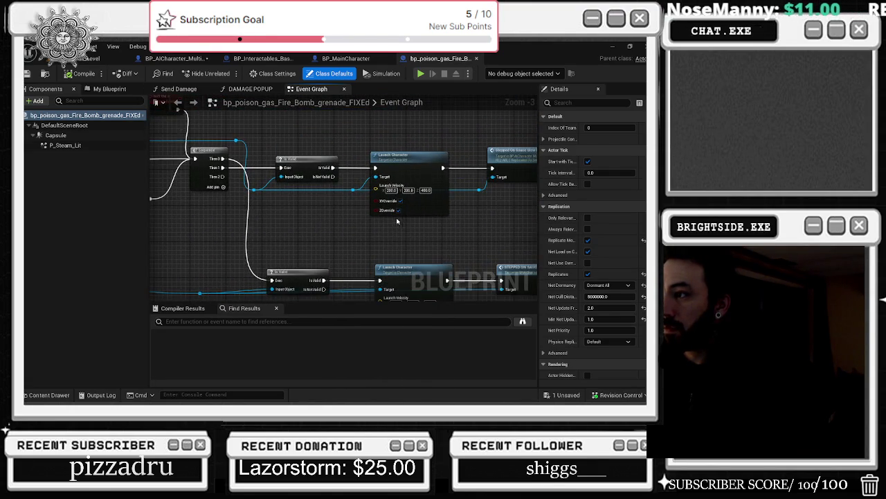
drag(397, 221, 309, 226)
mouse_move(363, 227)
mouse_down()
mouse_move(277, 173)
mouse_move(265, 148)
mouse_move(416, 134)
mouse_move(458, 155)
mouse_move(443, 208)
mouse_move(464, 289)
mouse_move(550, 292)
mouse_move(527, 202)
mouse_move(468, 203)
mouse_up()
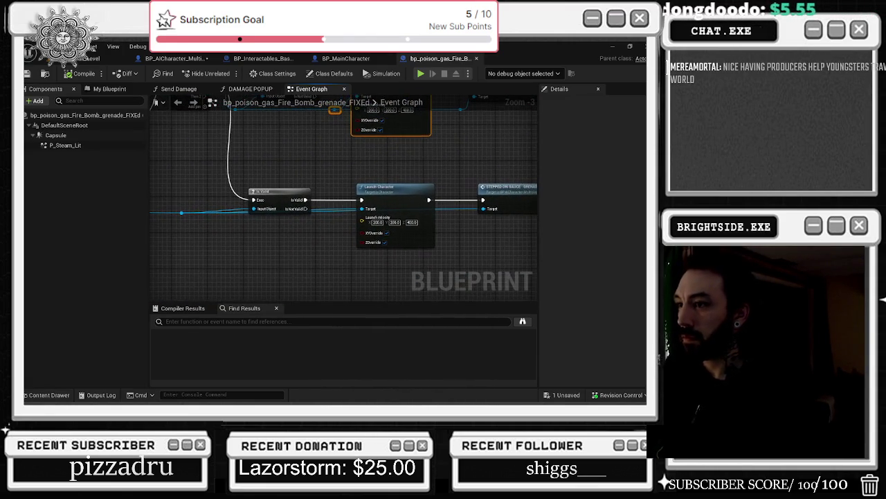
click(390, 189)
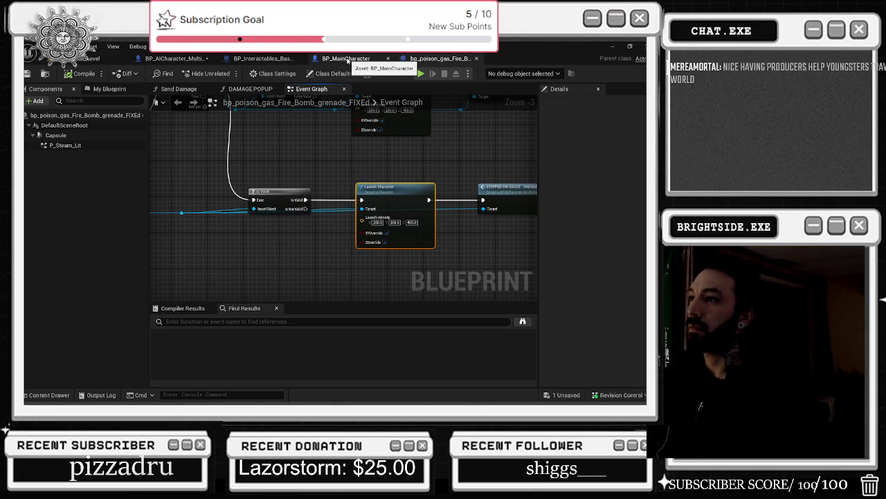
In the AI character blueprint, bring the basketball comment into view and shift the reroute knot left for room
click(197, 59)
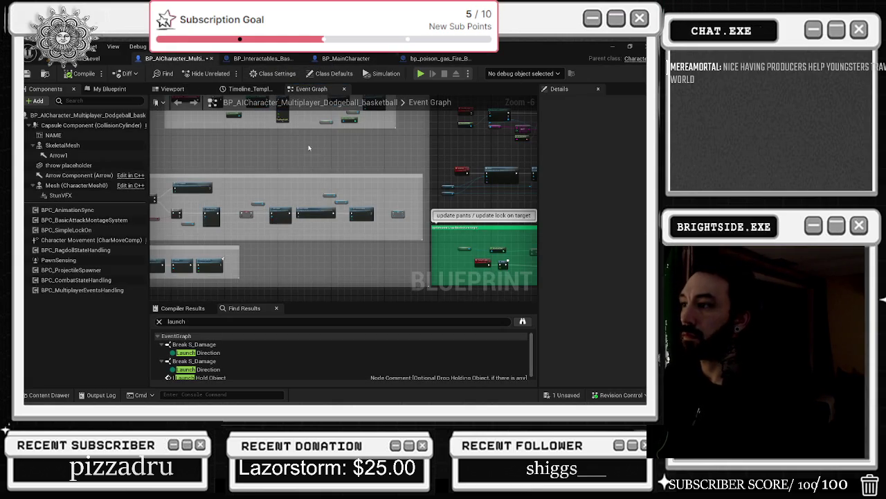
click(262, 58)
click(197, 59)
mouse_move(284, 147)
mouse_down()
mouse_move(304, 174)
mouse_move(304, 90)
mouse_move(314, 168)
mouse_move(173, 202)
mouse_move(229, 263)
mouse_move(381, 230)
mouse_move(277, 136)
mouse_up()
scroll(242, 241, up, 7)
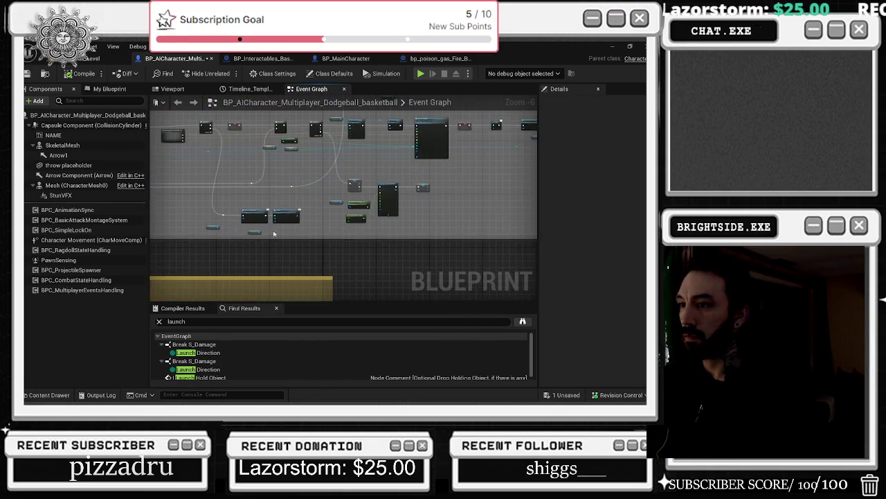
drag(314, 182, 214, 180)
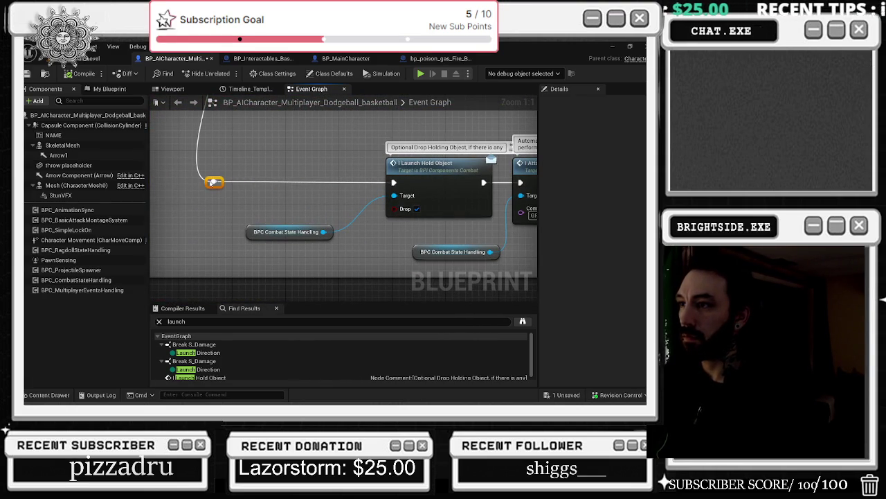
Paste the Launch Character node (200, 200, 400) before Launch Hold Object, line it up, and save
key(ctrl+v)
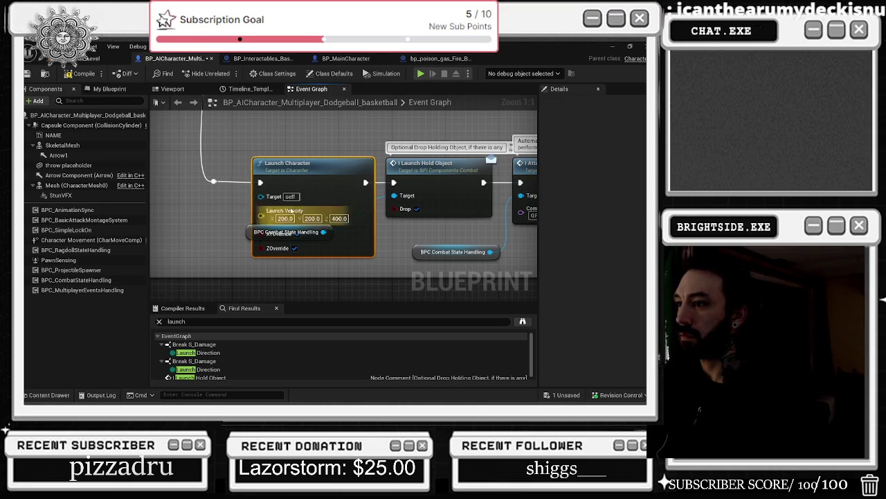
mouse_move(247, 231)
mouse_down()
mouse_move(303, 276)
mouse_move(302, 267)
mouse_move(285, 283)
mouse_up()
drag(294, 170, 287, 170)
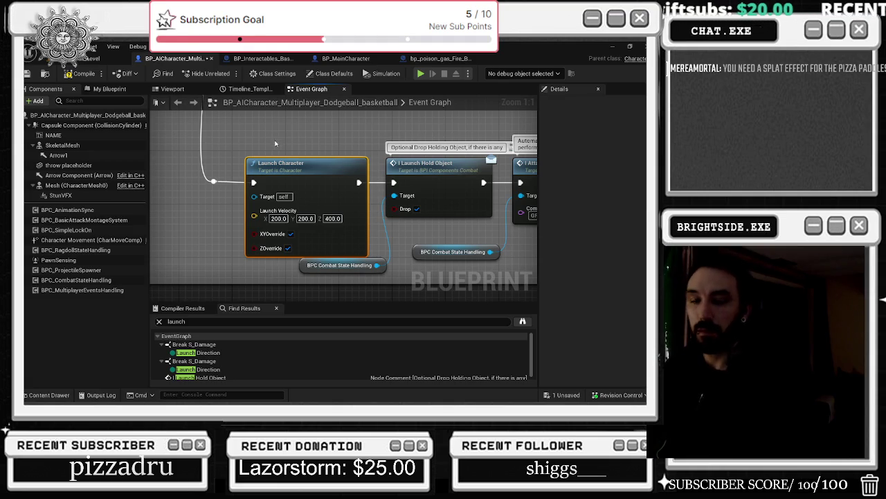
drag(212, 205, 262, 212)
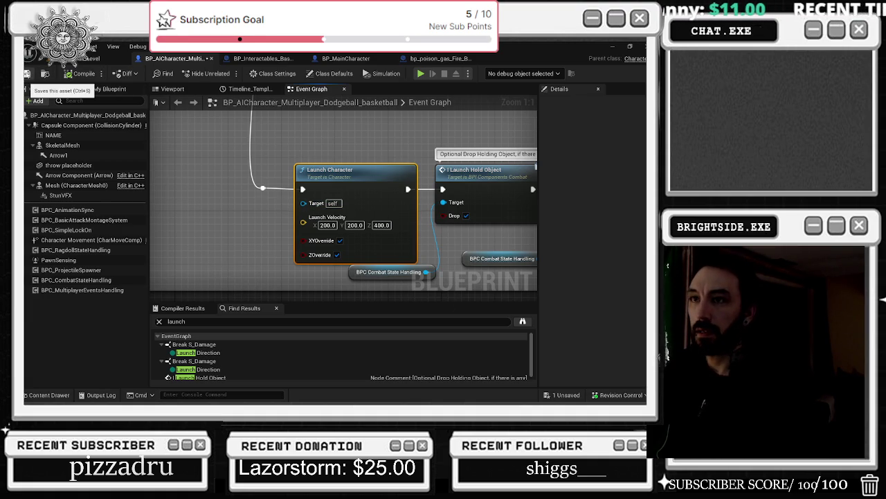
click(29, 74)
click(90, 58)
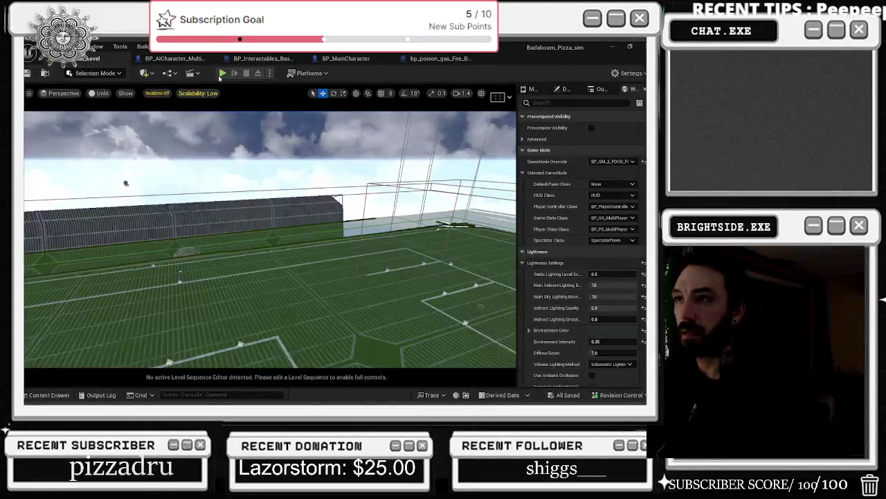
Run a Play-In-Editor test of the match, stop it, and return to BP_AICharacter
click(221, 73)
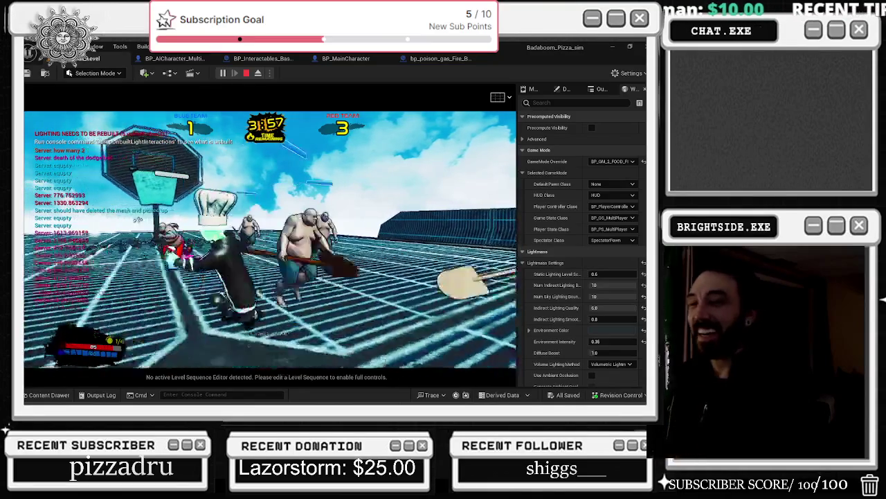
key(Escape)
click(174, 58)
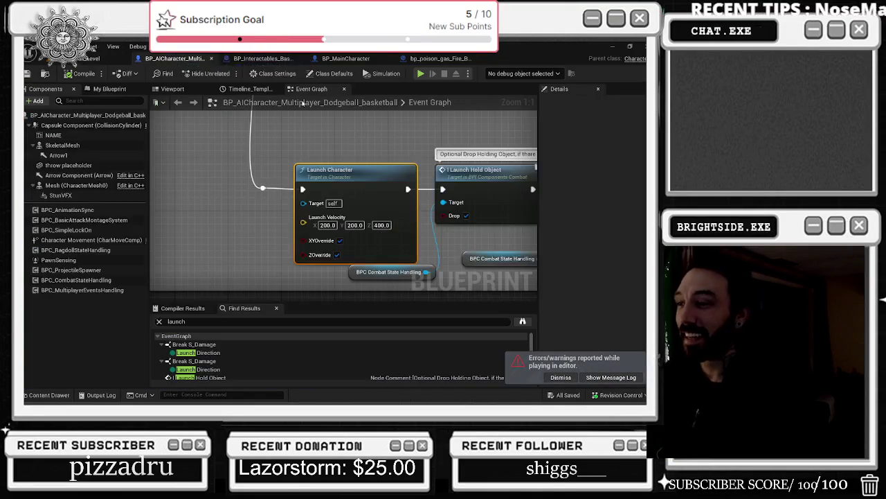
Set the existing Delay node's duration to 1 second
scroll(306, 159, down, 4)
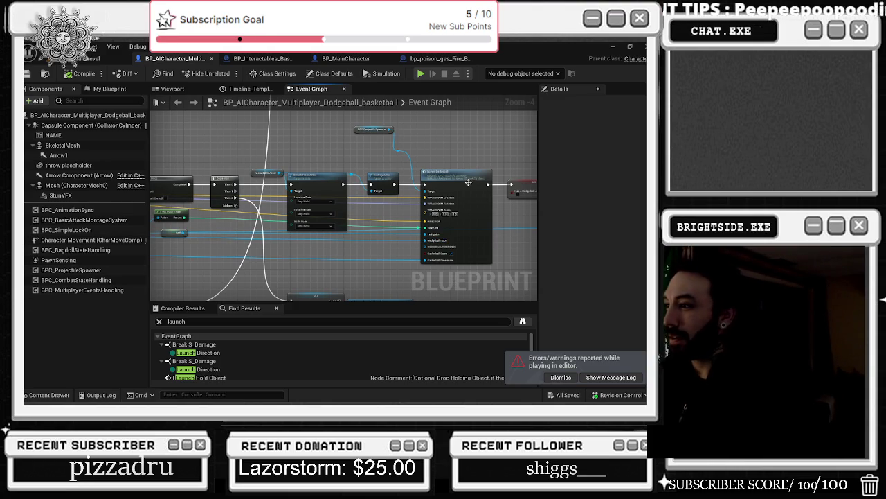
drag(381, 180, 183, 174)
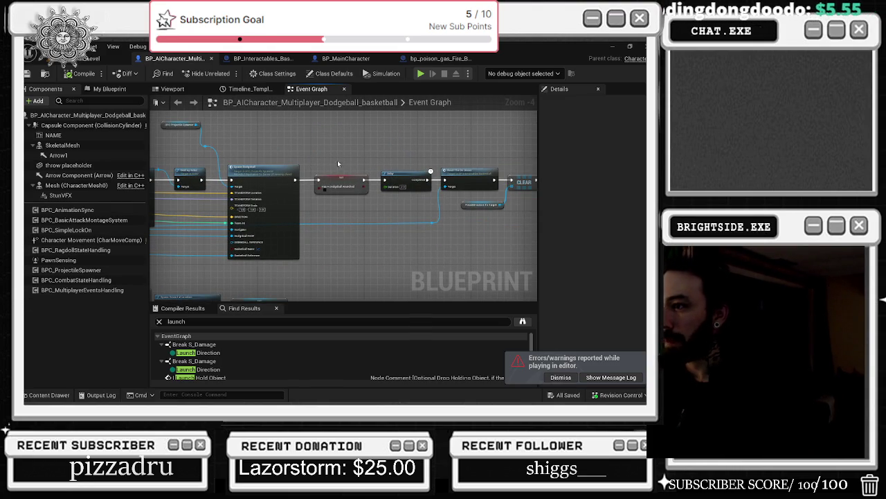
mouse_move(432, 201)
mouse_down()
mouse_move(336, 199)
mouse_move(391, 203)
mouse_up()
click(398, 200)
text(1)
key(Return)
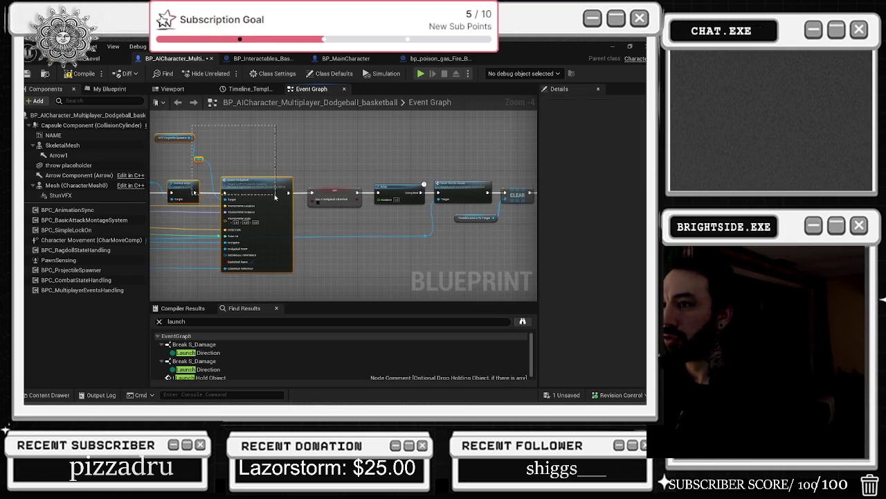
Paste a Delay copy and wire it between Moving Actor and the spawn chain
mouse_move(214, 120)
mouse_down()
mouse_move(313, 229)
mouse_move(505, 225)
mouse_up()
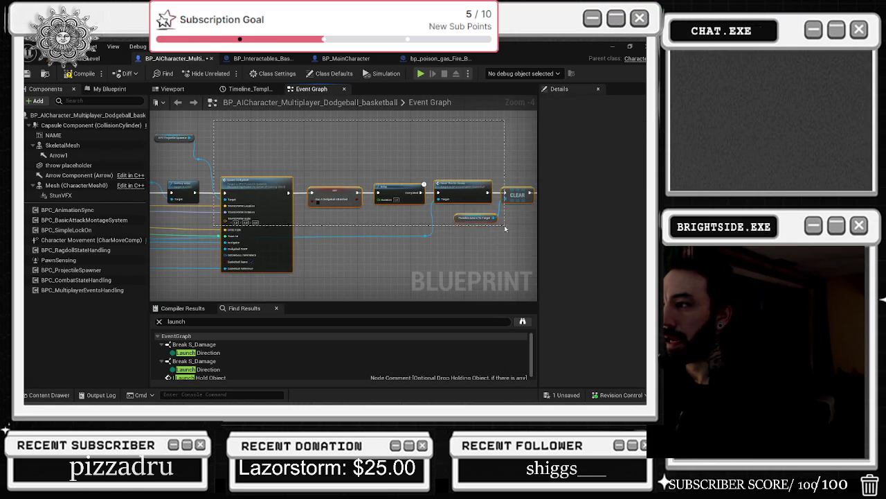
drag(363, 198, 452, 199)
key(ctrl+v)
drag(217, 189, 335, 191)
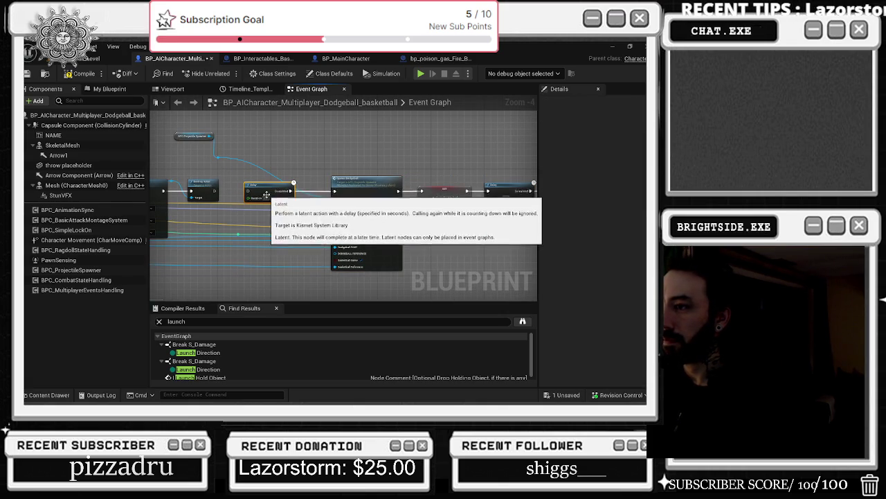
drag(214, 192, 251, 194)
Save the AI character blueprint and all changed blueprints from the level view
scroll(280, 221, up, 2)
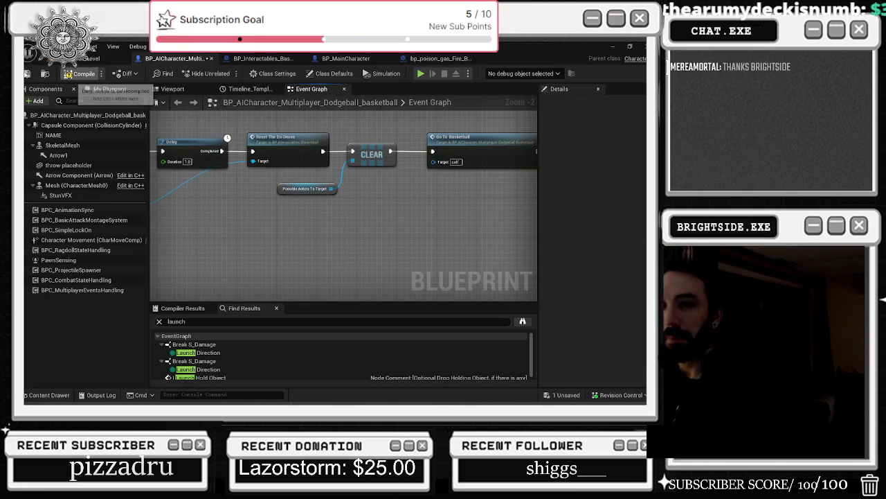
click(27, 74)
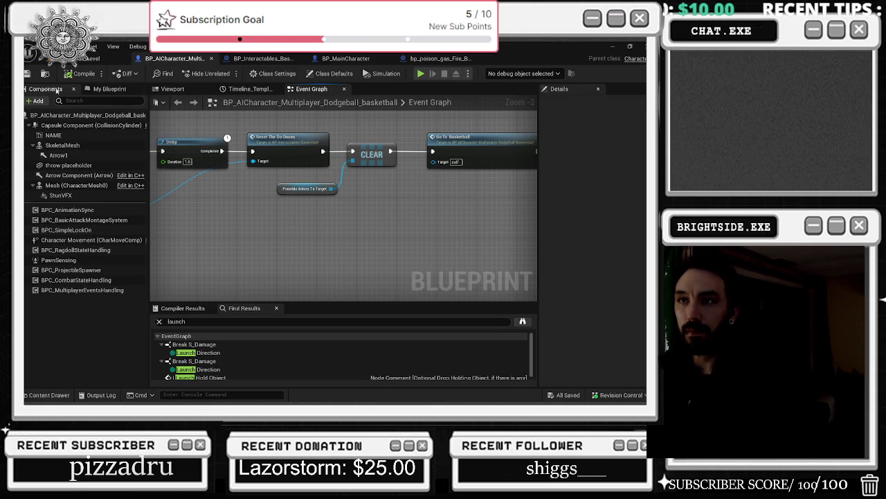
click(90, 59)
click(28, 72)
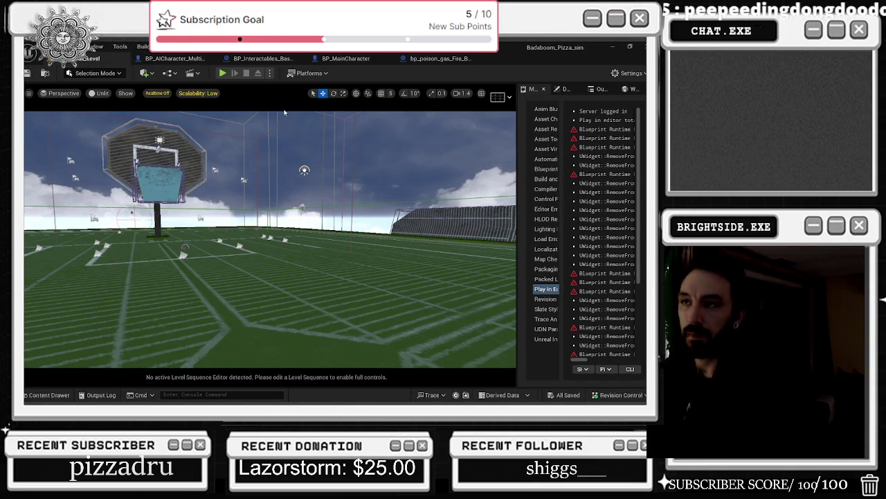
Play-test in first person: run the court, grab and throw the ball, then stop and return to the blueprint
click(223, 73)
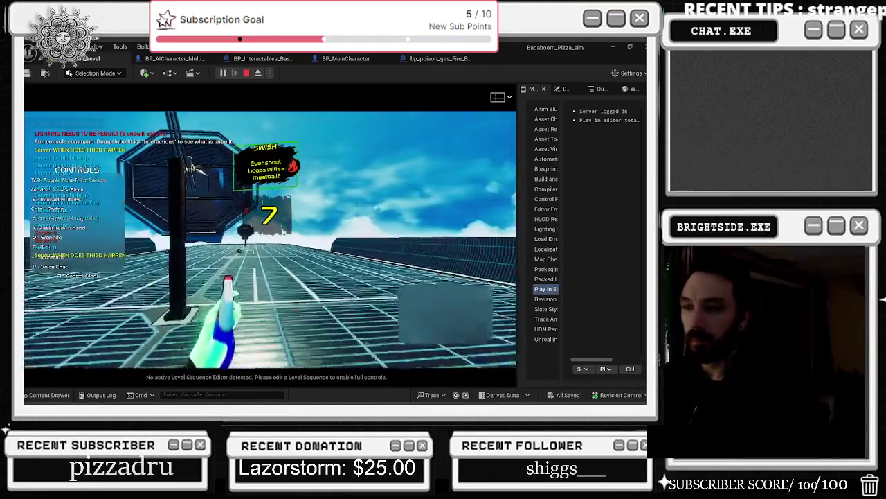
key(Tab)
key(w)
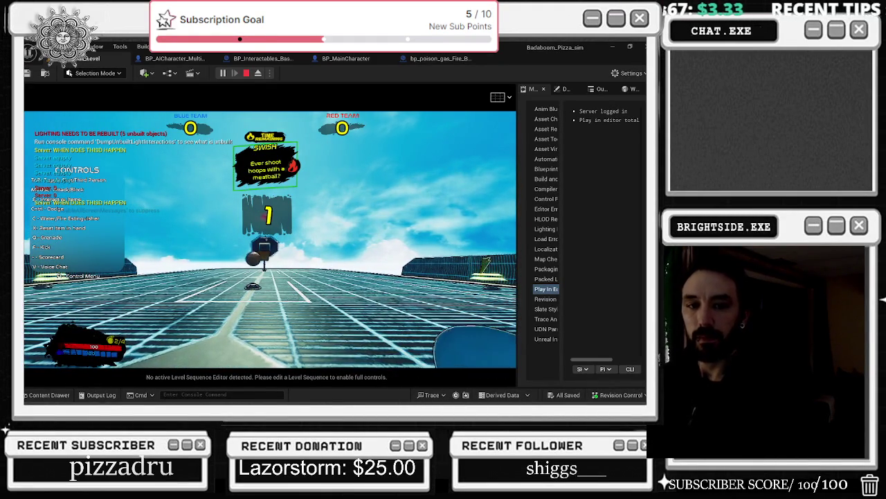
key(w)
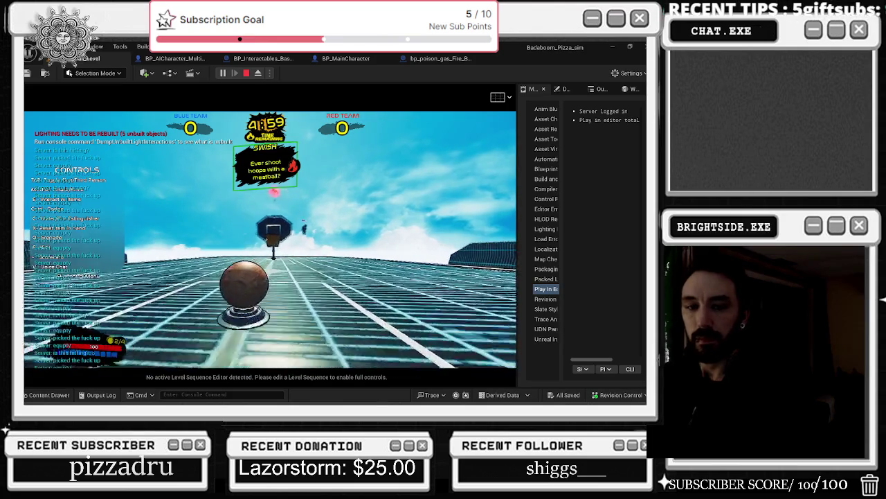
key(w)
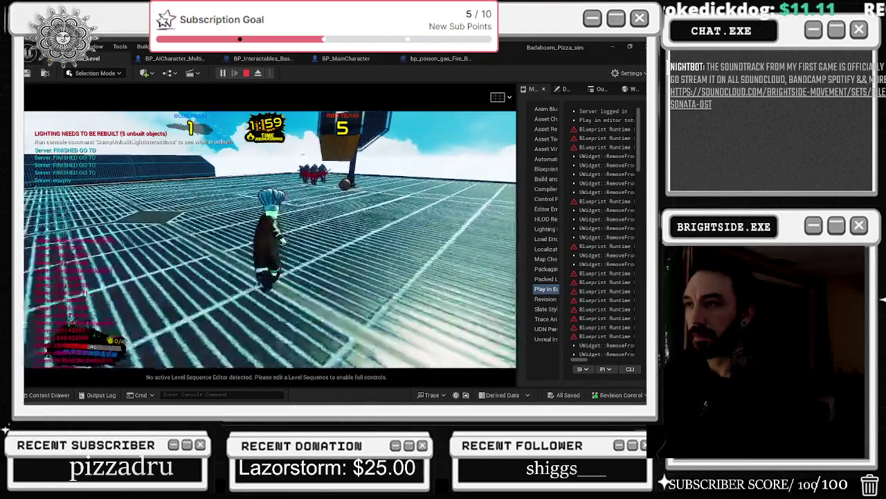
key(w)
key(w)
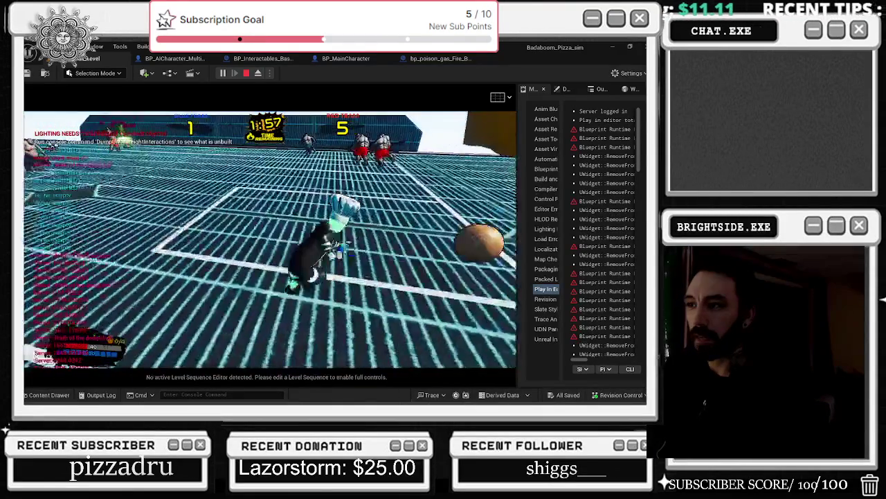
key(w)
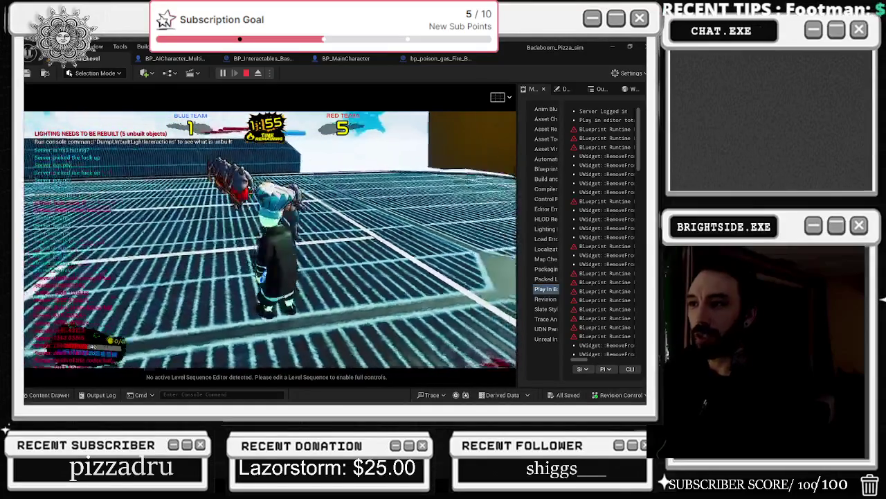
key(w)
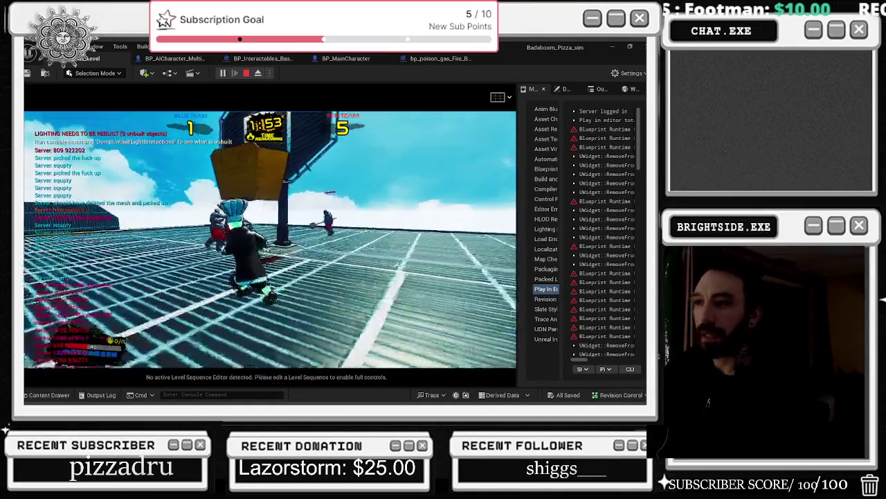
key(w)
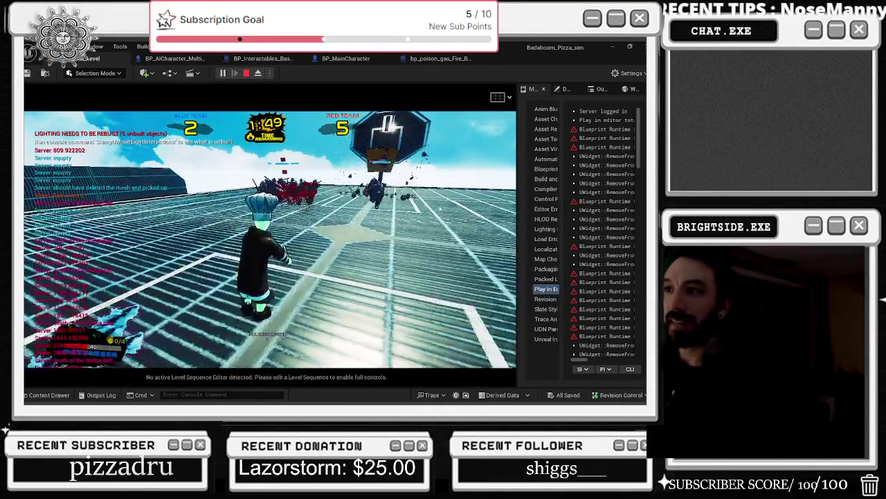
key(Escape)
click(187, 59)
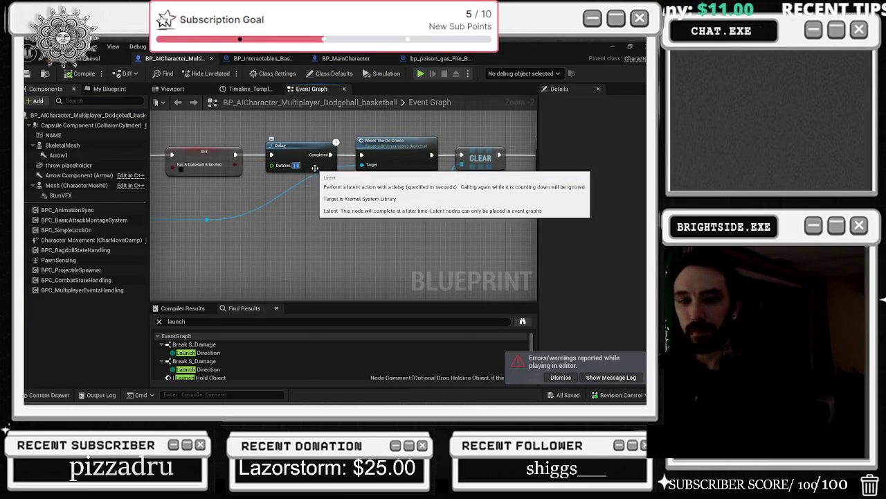
Try a 0.5-second duration on the first Delay, then undo it back to 1.0
text(0.5)
key(Return)
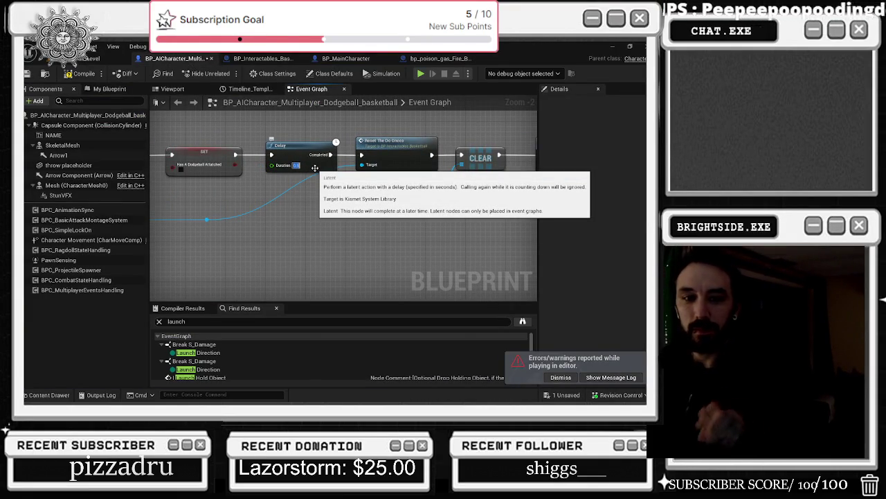
drag(378, 194, 473, 223)
key(ctrl+z)
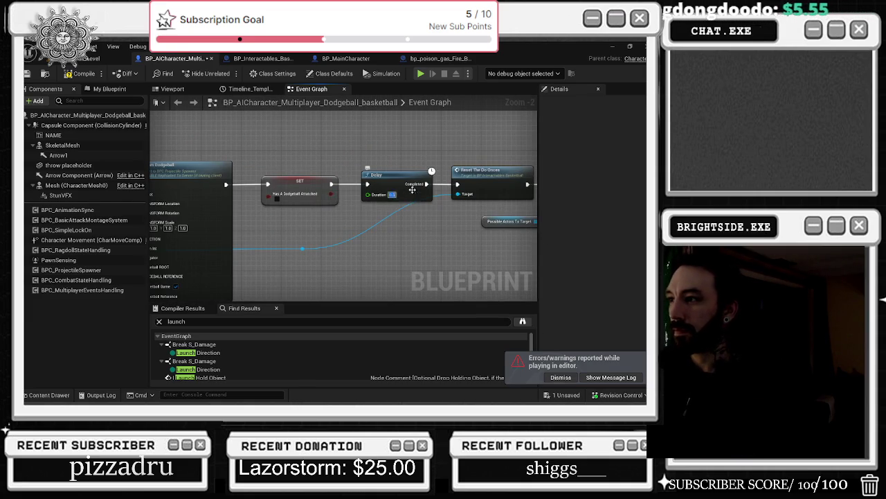
Set the Delay before Spawn Dodgeball to 0.5 seconds
scroll(477, 146, up, 2)
mouse_move(477, 145)
mouse_down()
mouse_move(153, 124)
mouse_move(314, 121)
mouse_up()
click(264, 191)
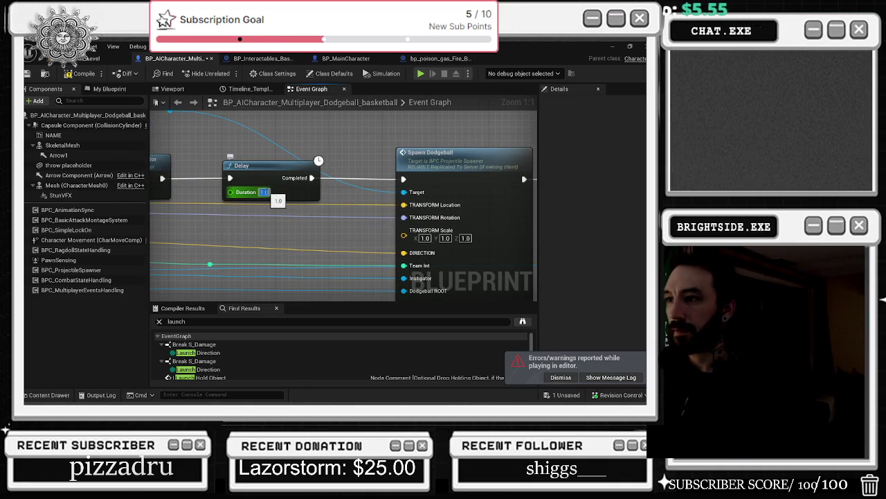
text(0.1)
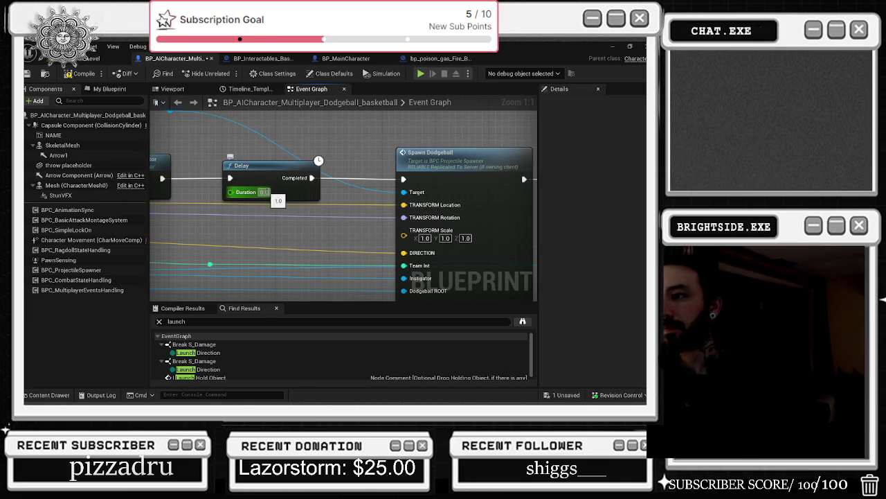
key(BackSpace)
text(5)
key(Return)
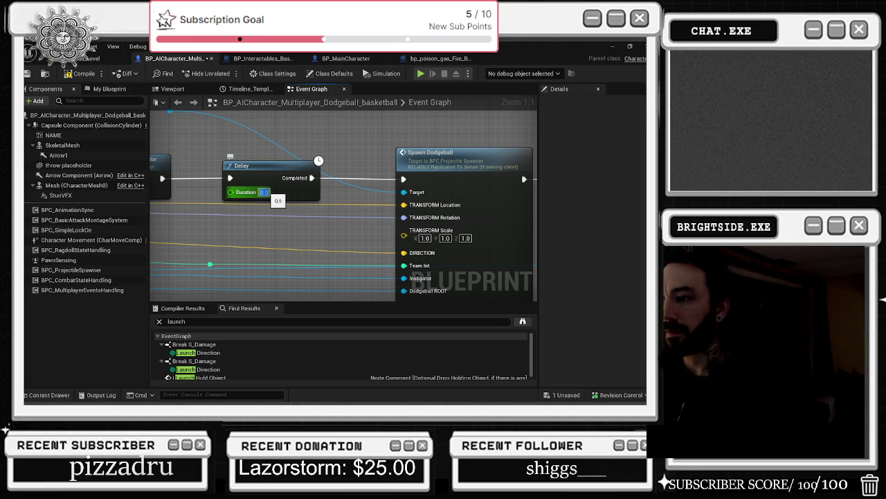
drag(332, 232, 517, 232)
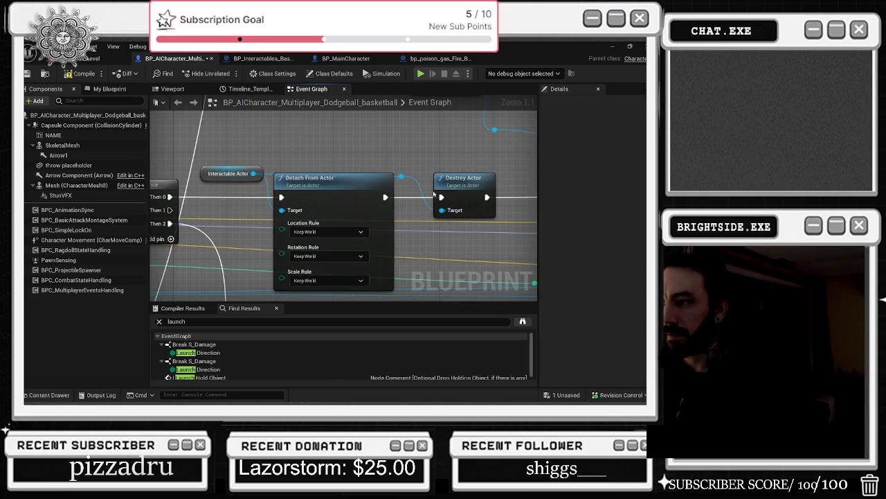
scroll(434, 195, down, 2)
drag(196, 183, 398, 149)
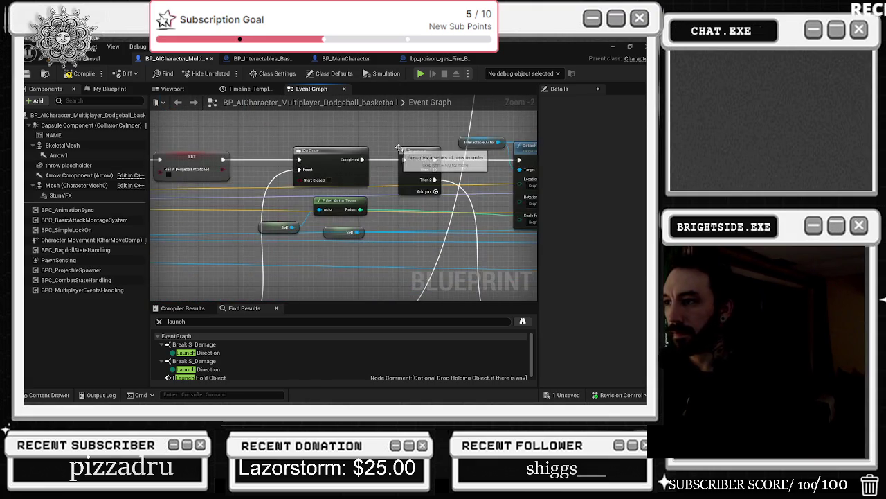
scroll(399, 149, down, 2)
drag(469, 129, 493, 168)
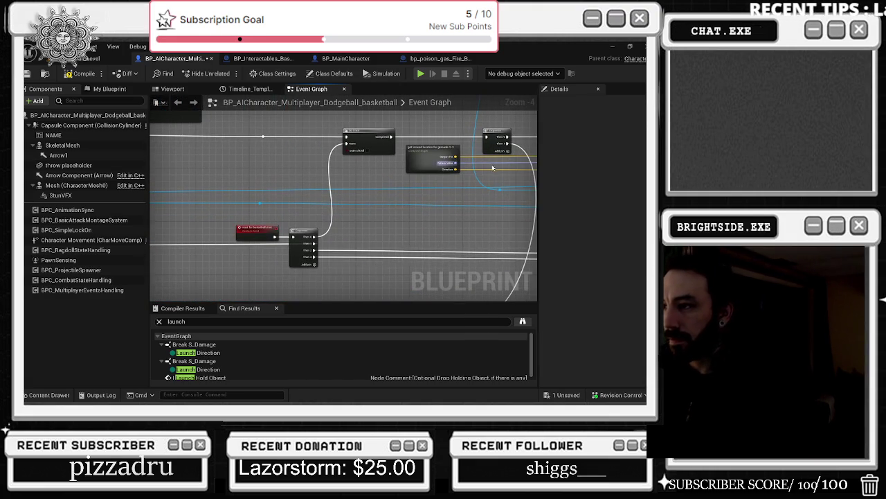
drag(435, 200, 443, 182)
scroll(443, 182, down, 2)
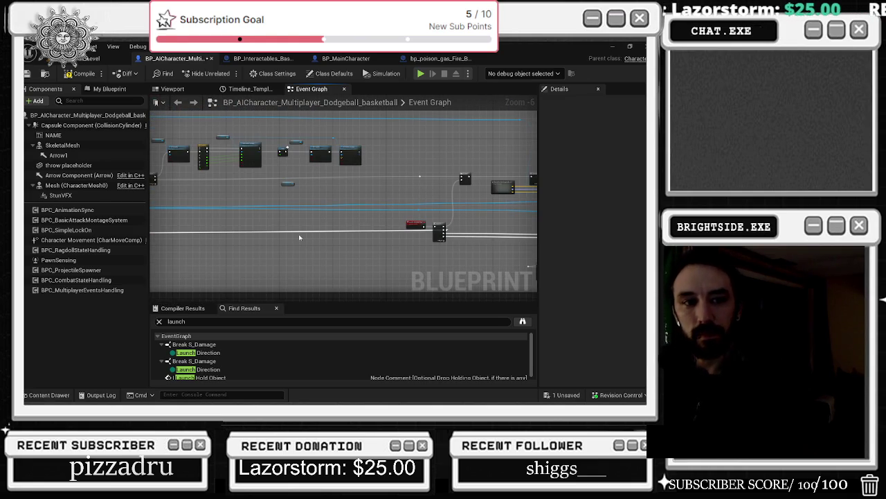
mouse_move(367, 225)
mouse_down()
mouse_move(390, 177)
mouse_move(429, 208)
mouse_move(440, 198)
mouse_up()
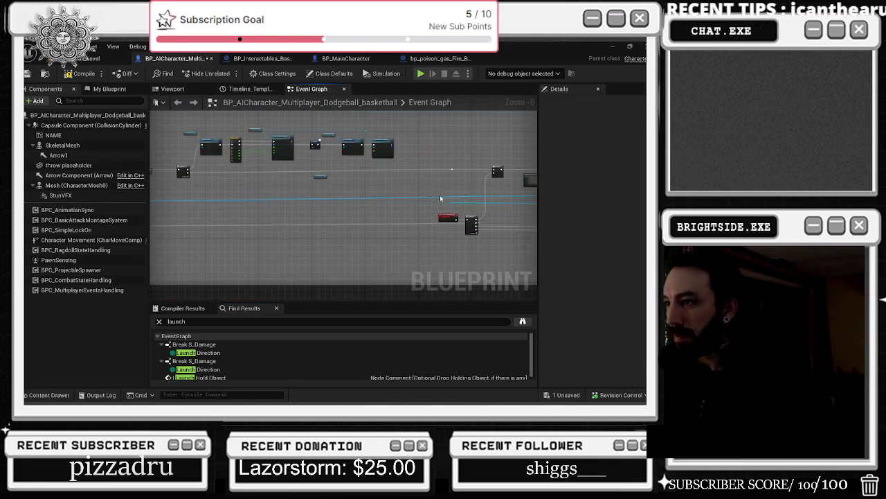
scroll(440, 199, up, 3)
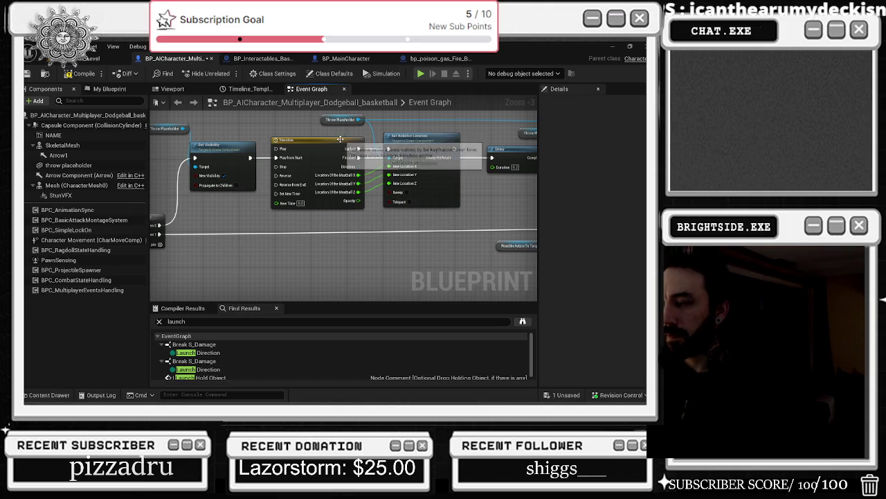
double_click(340, 140)
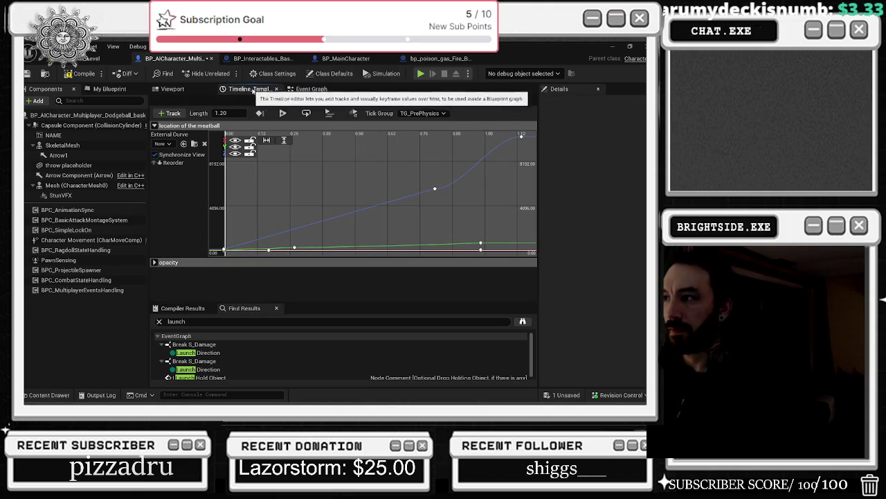
click(435, 188)
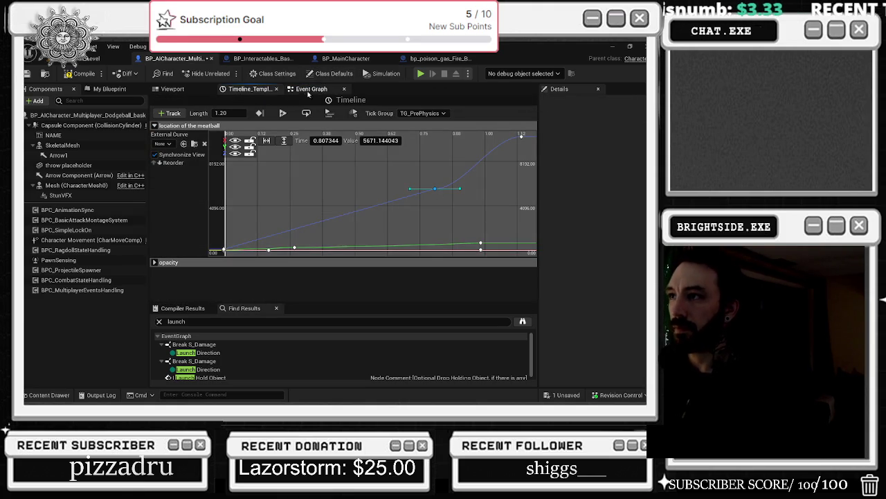
click(309, 89)
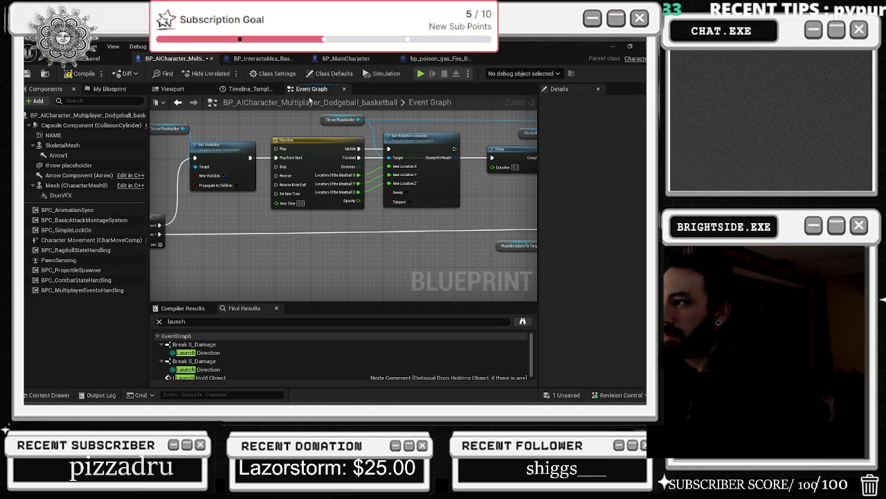
mouse_move(504, 132)
mouse_down()
mouse_move(151, 97)
mouse_move(207, 152)
mouse_move(389, 208)
mouse_up()
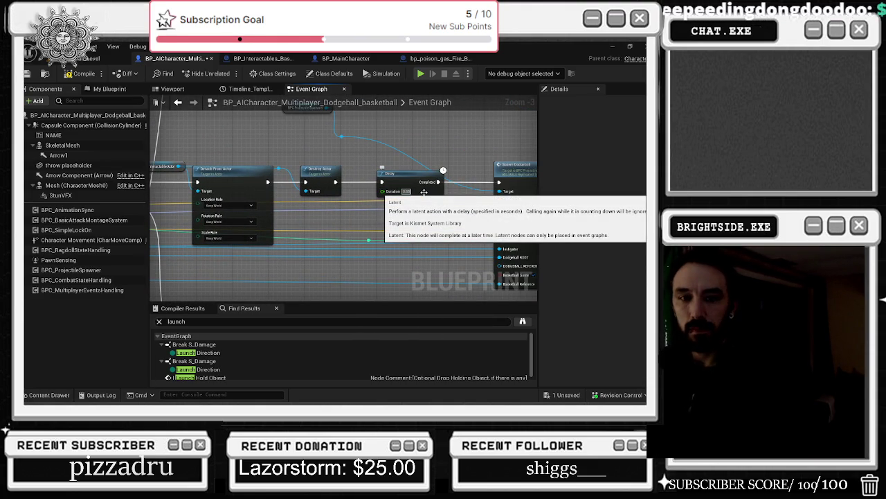
scroll(430, 195, down, 7)
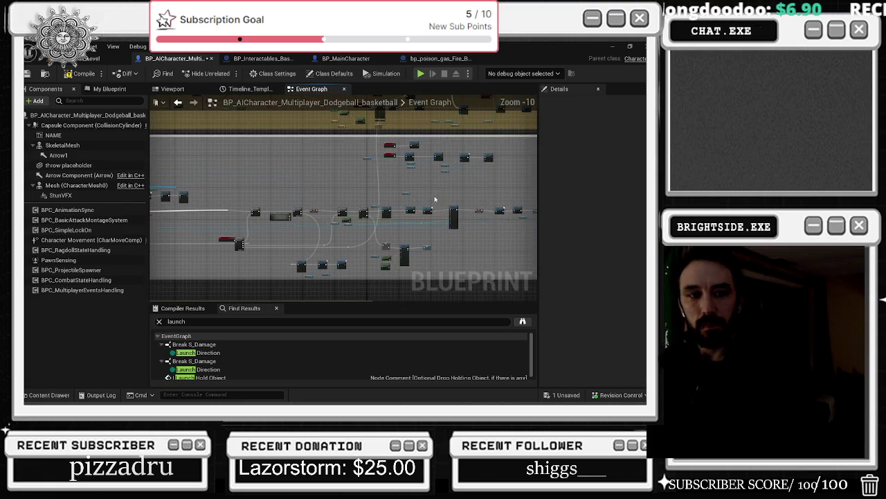
scroll(430, 196, down, 2)
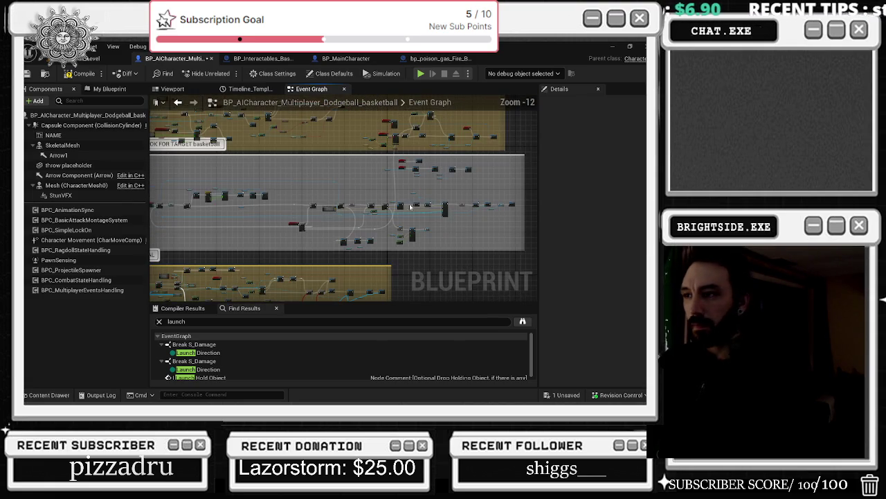
click(263, 58)
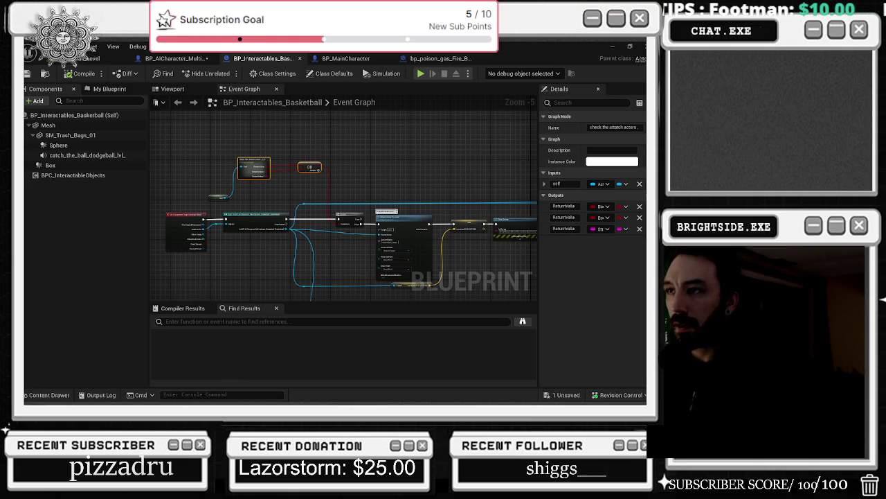
click(173, 58)
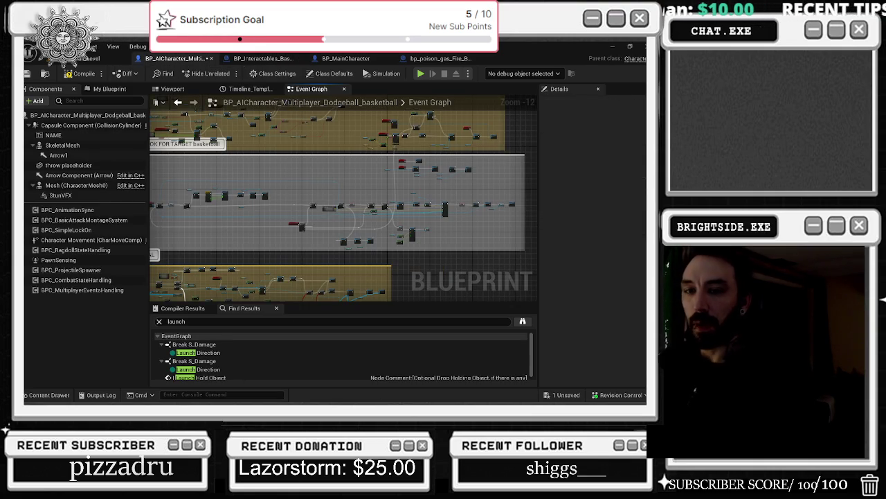
key(alt+Tab)
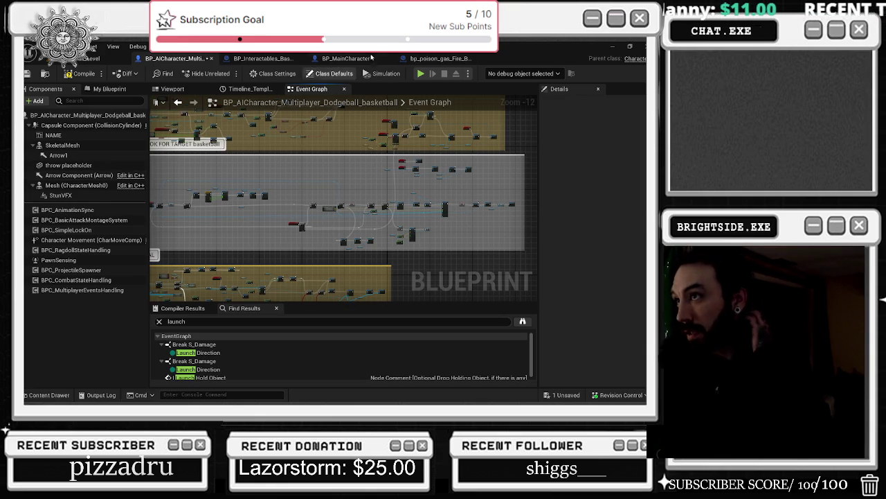
click(365, 60)
click(436, 59)
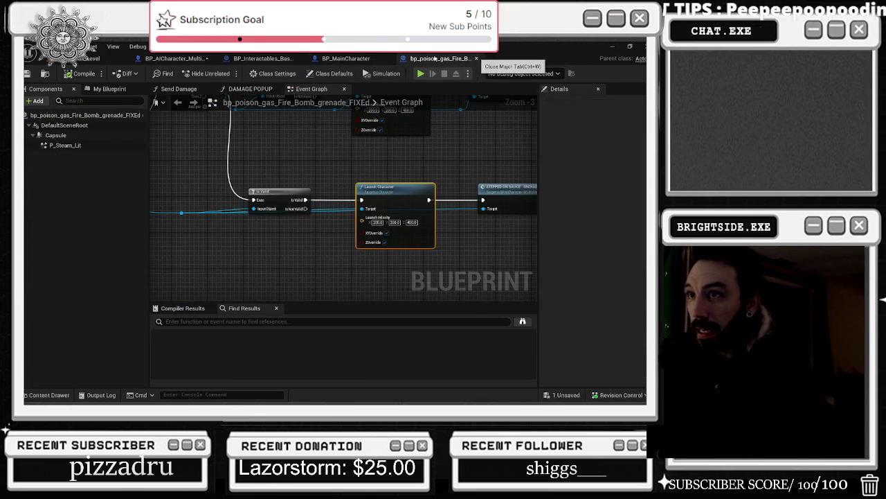
click(476, 58)
click(175, 58)
click(253, 59)
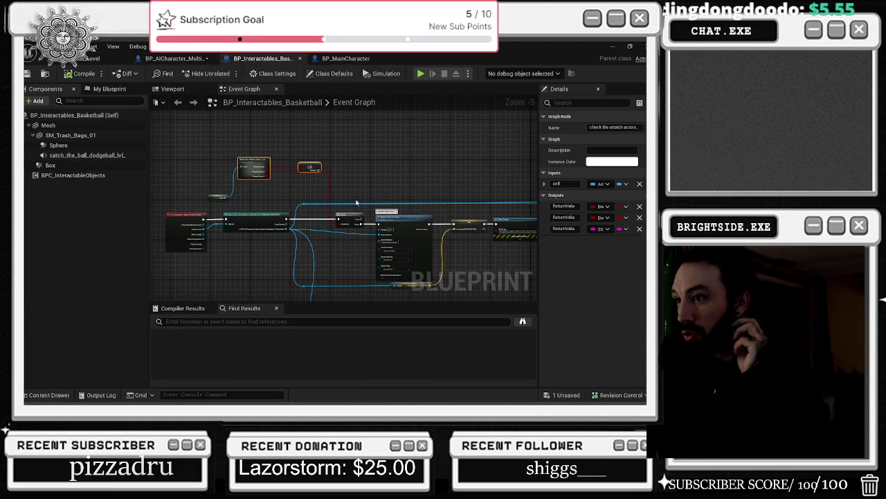
scroll(338, 189, down, 4)
scroll(337, 186, up, 3)
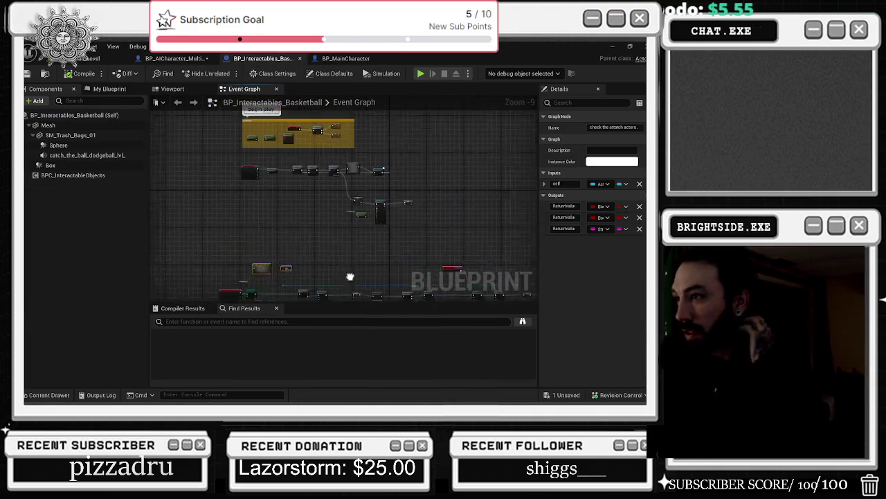
scroll(339, 208, down, 2)
Switch to the AI character blueprint and select the branch and dodgeball-attached check nodes
click(186, 60)
scroll(338, 161, up, 9)
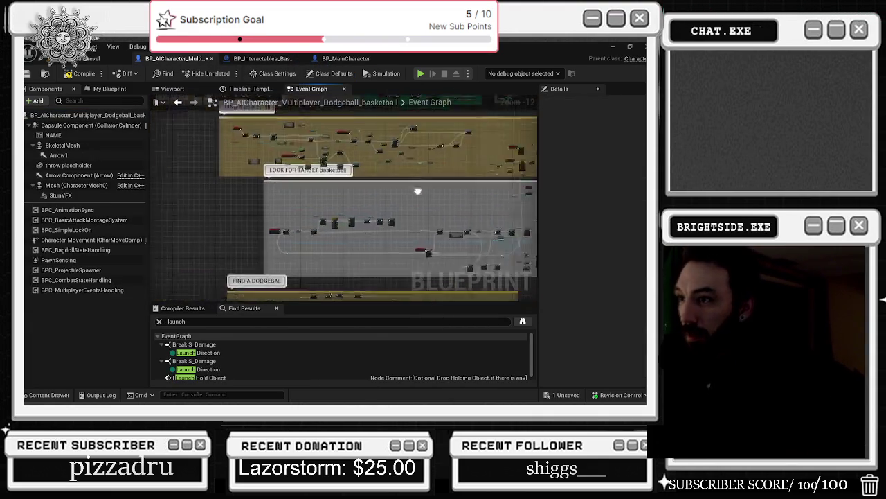
mouse_move(179, 199)
mouse_down()
mouse_move(283, 237)
mouse_move(254, 218)
mouse_up()
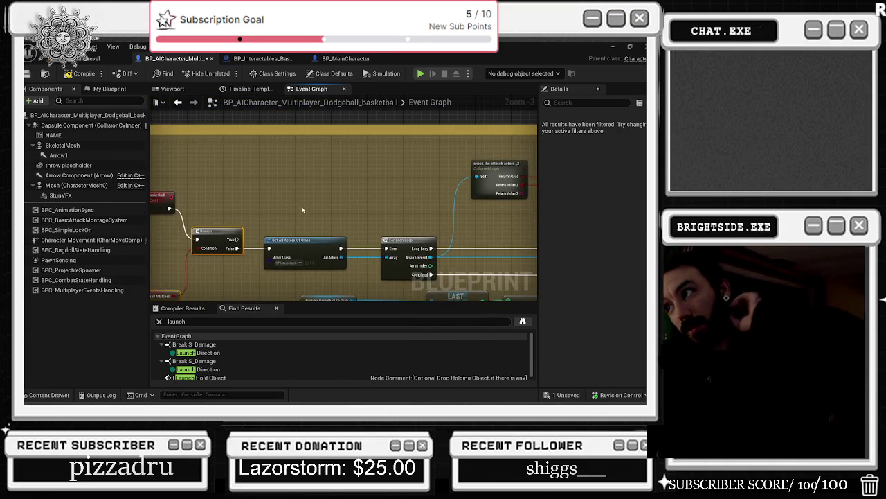
scroll(308, 144, down, 4)
scroll(307, 144, up, 4)
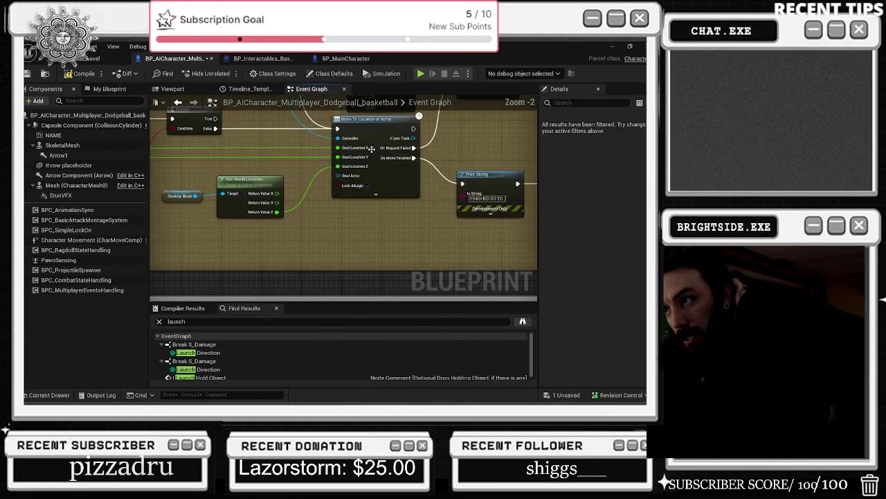
scroll(308, 144, down, 4)
scroll(332, 229, up, 1)
scroll(332, 229, up, 2)
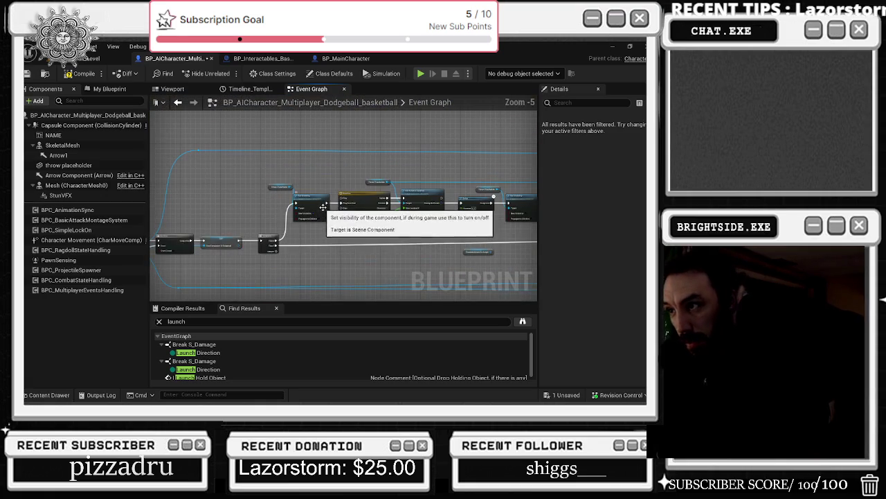
Pan and zoom the event graph to reveal the loose node group on the right
mouse_move(148, 145)
mouse_down()
mouse_move(394, 178)
mouse_move(291, 155)
mouse_move(305, 148)
mouse_up()
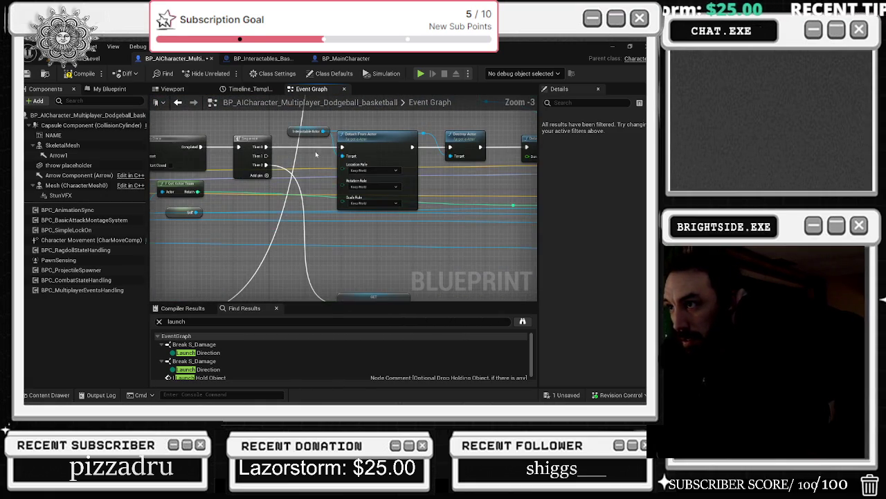
drag(323, 202, 80, 199)
scroll(342, 197, down, 4)
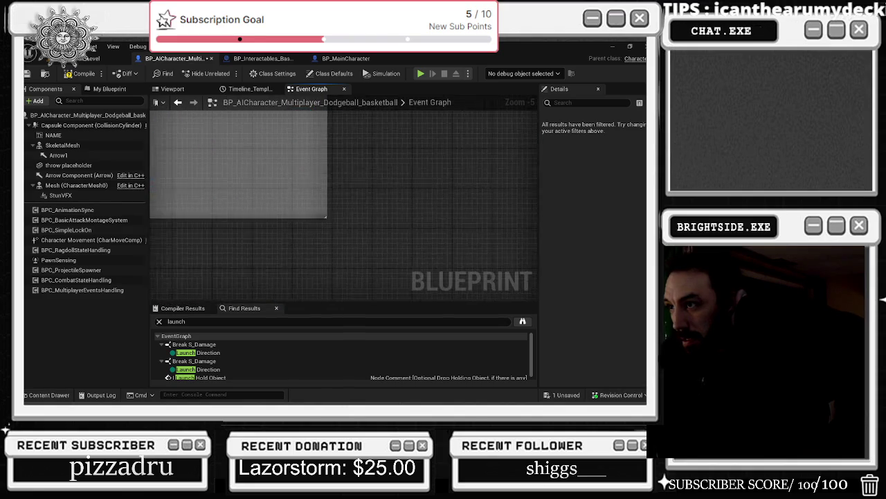
mouse_move(322, 241)
mouse_down()
mouse_move(322, 146)
mouse_move(321, 162)
mouse_up()
scroll(321, 162, up, 3)
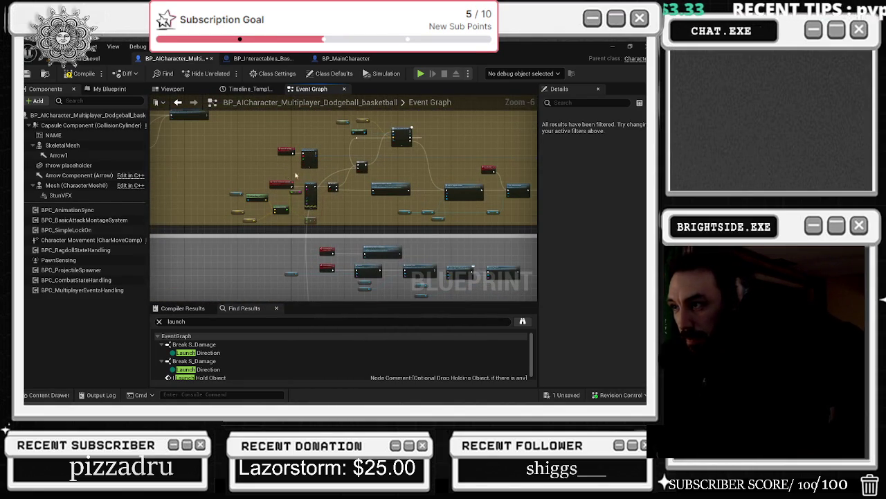
scroll(287, 175, up, 1)
scroll(277, 178, down, 3)
scroll(277, 178, down, 1)
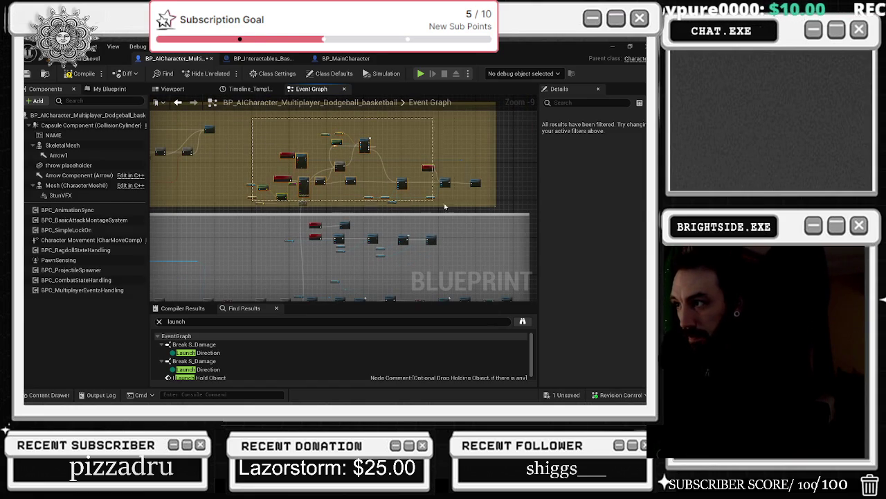
scroll(303, 186, down, 1)
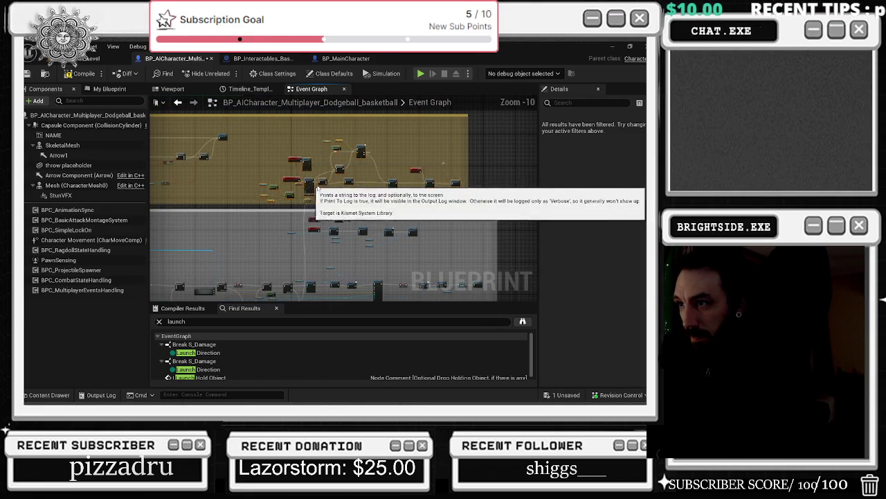
scroll(409, 254, down, 2)
drag(440, 300, 440, 262)
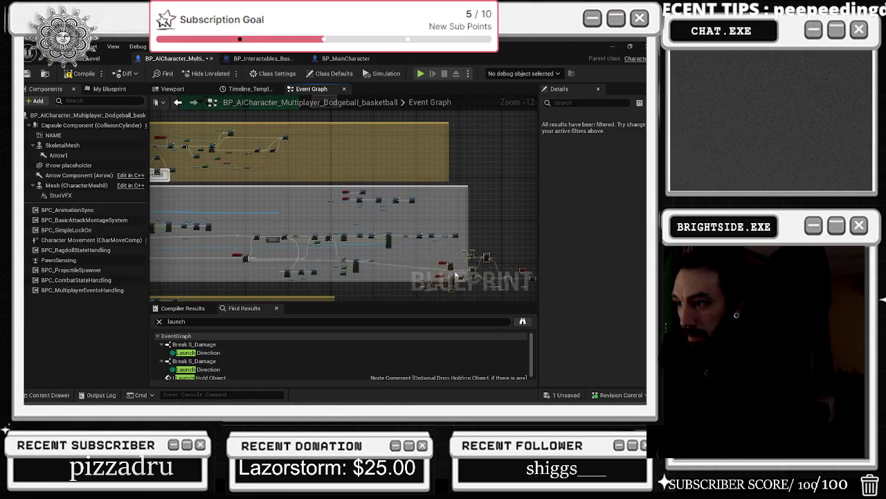
mouse_move(526, 269)
mouse_down()
mouse_move(435, 268)
mouse_move(371, 183)
mouse_move(490, 245)
mouse_move(453, 240)
mouse_up()
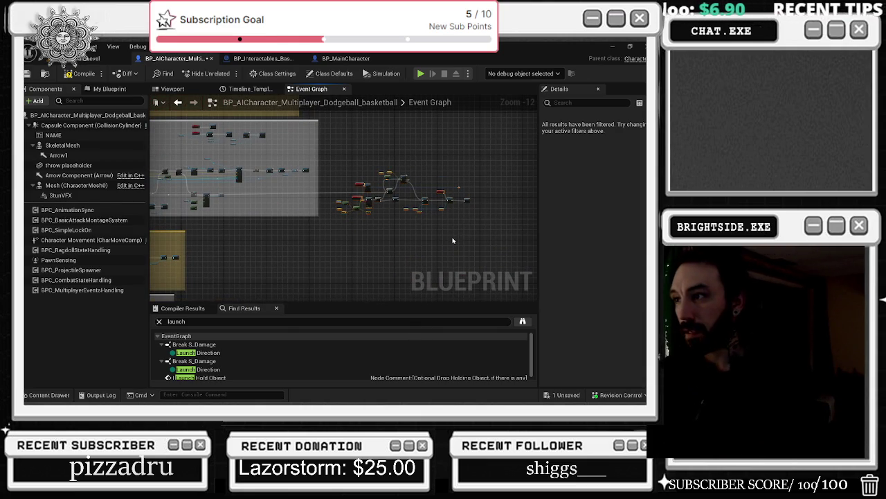
Wrap the selected timer and hoop-distance nodes in a comment titled "event timer for close…"
key(c)
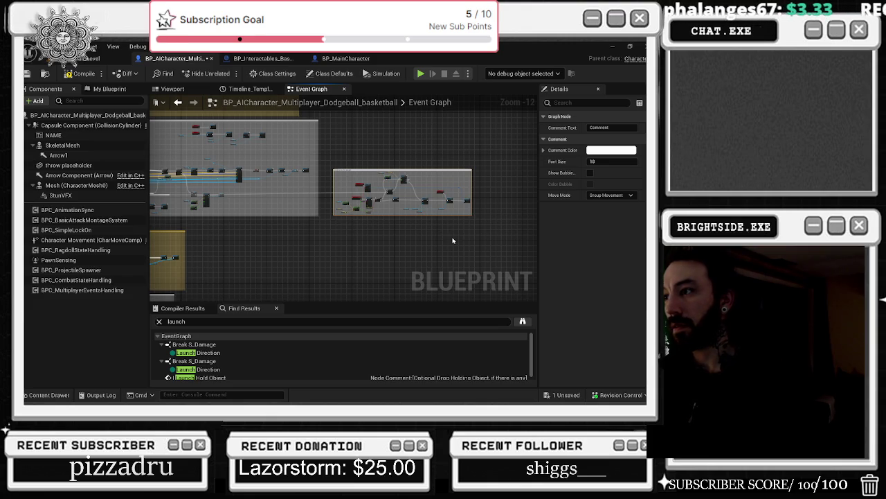
text(vevent timer for close enou)
key(Return)
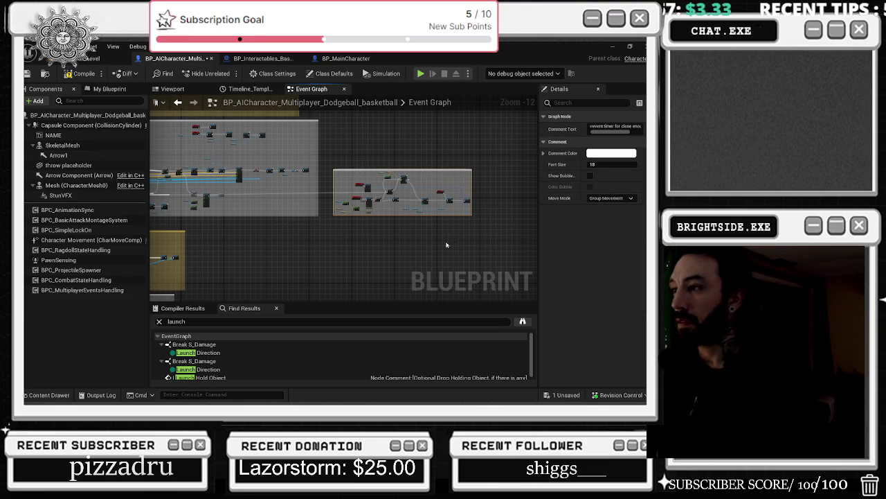
scroll(369, 152, up, 9)
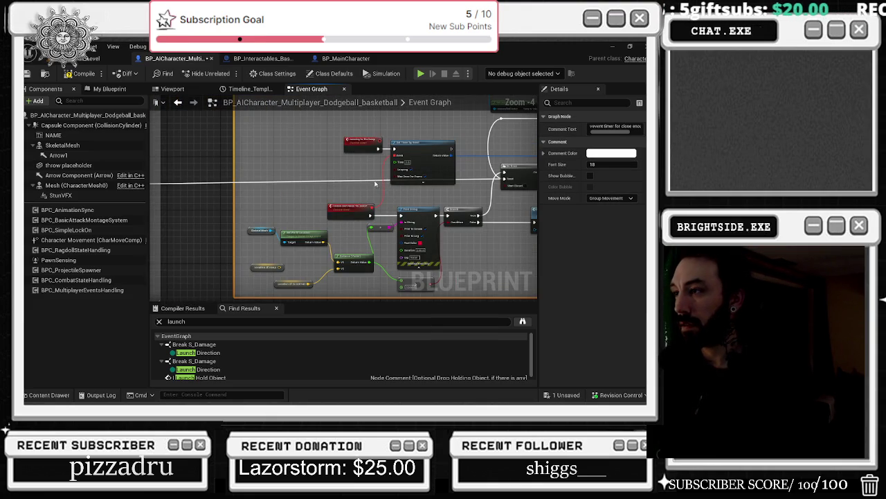
scroll(392, 193, down, 2)
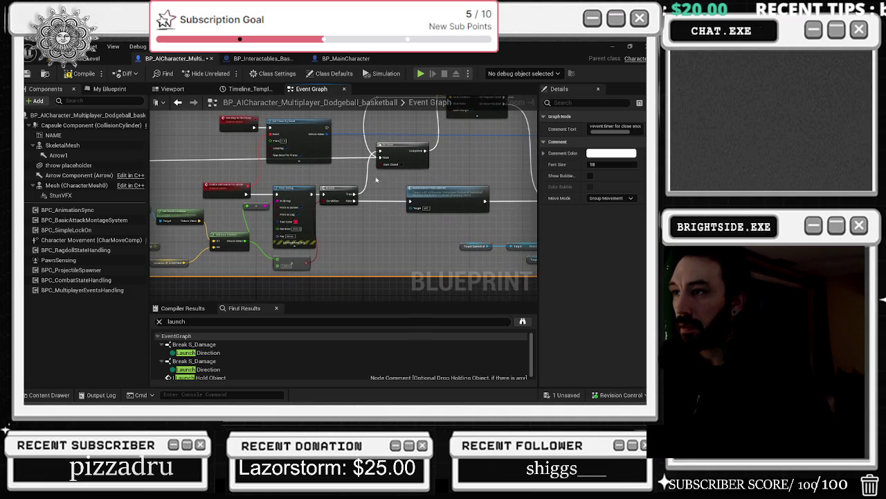
drag(375, 180, 425, 181)
scroll(272, 171, up, 1)
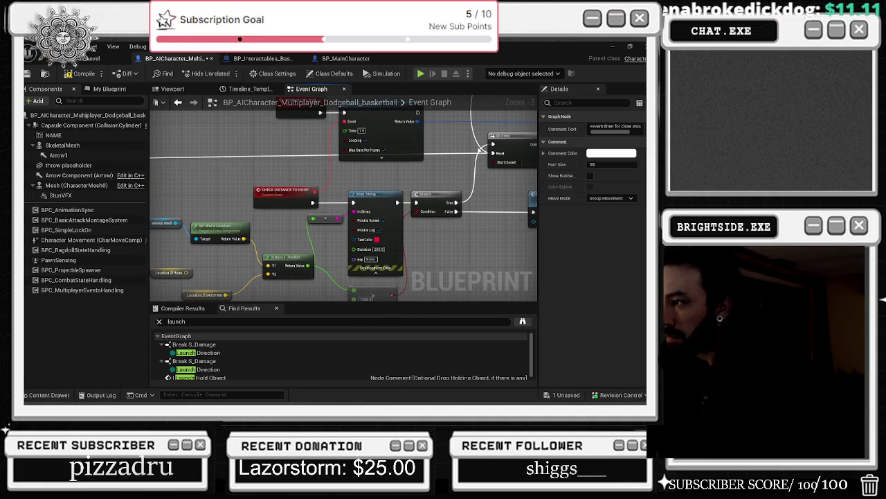
mouse_move(430, 168)
mouse_down()
mouse_move(289, 221)
mouse_move(295, 223)
mouse_up()
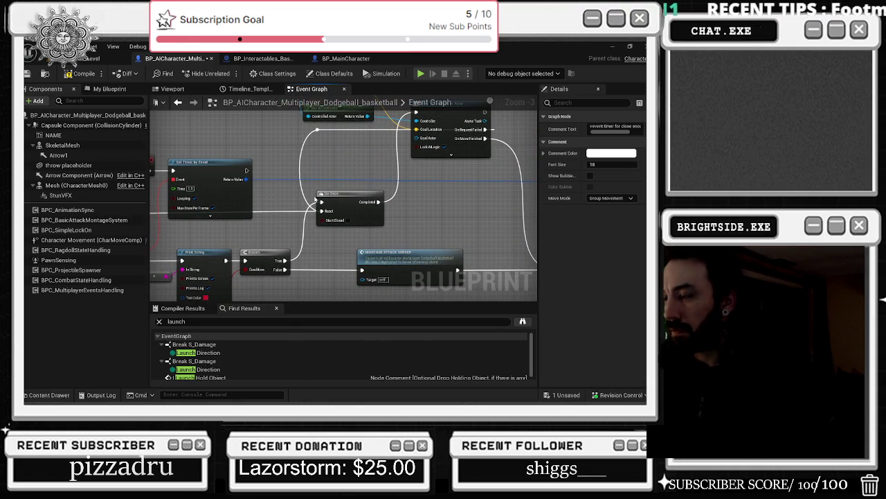
drag(379, 155, 224, 142)
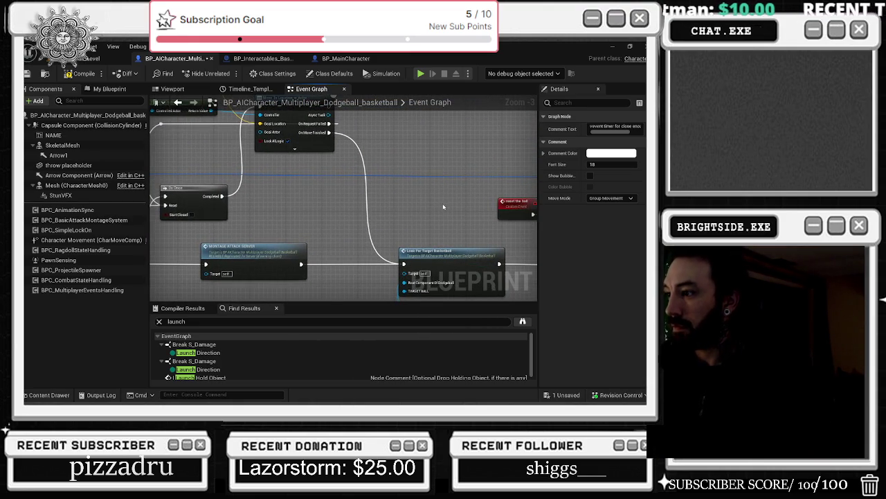
scroll(443, 203, down, 1)
double_click(431, 249)
mouse_move(432, 229)
mouse_down()
mouse_move(304, 190)
mouse_move(326, 173)
mouse_move(298, 160)
mouse_move(429, 228)
mouse_up()
scroll(296, 154, up, 1)
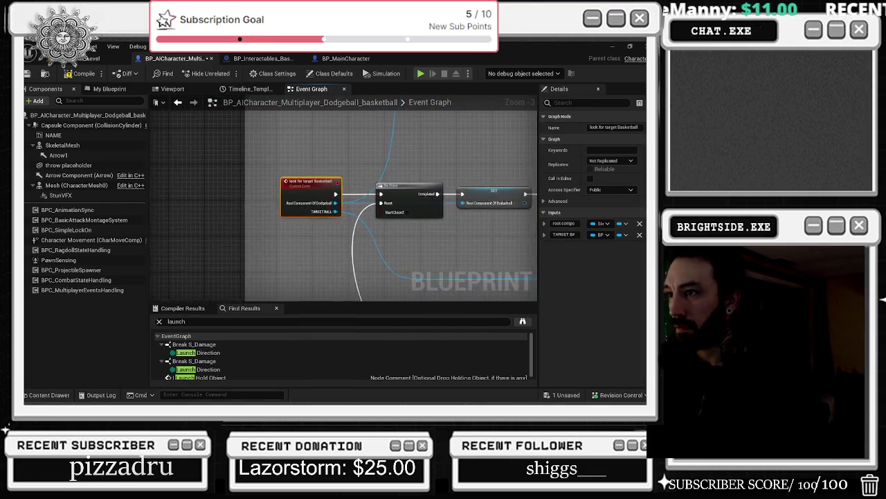
scroll(358, 176, down, 2)
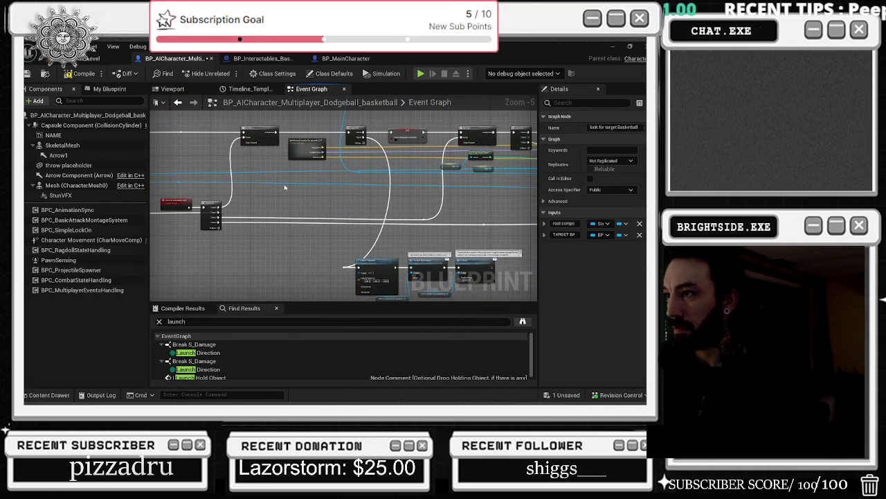
click(248, 89)
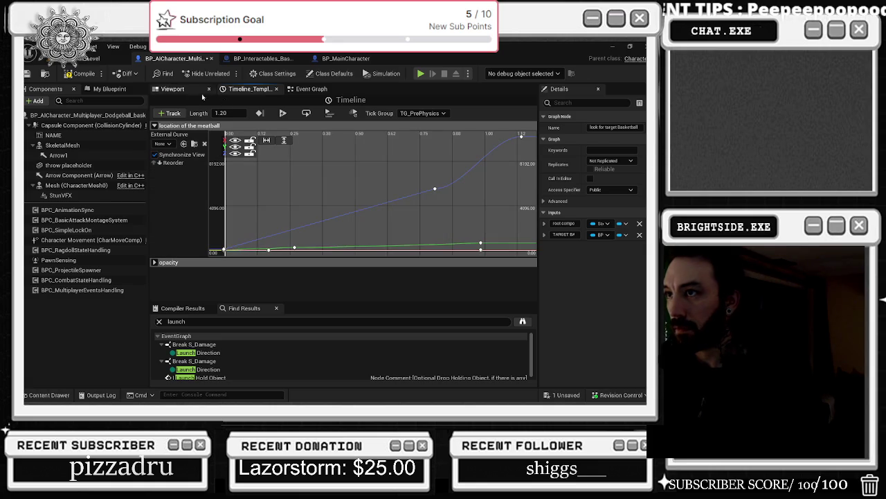
click(312, 89)
scroll(261, 179, down, 2)
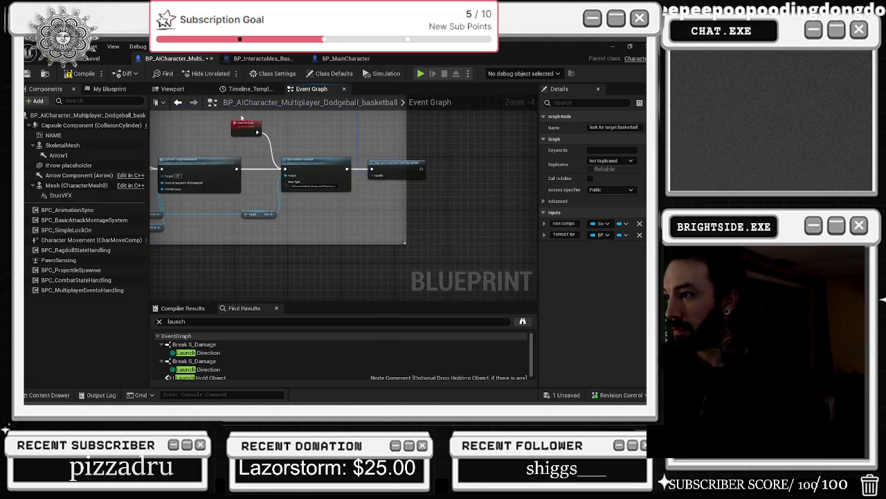
scroll(261, 179, up, 5)
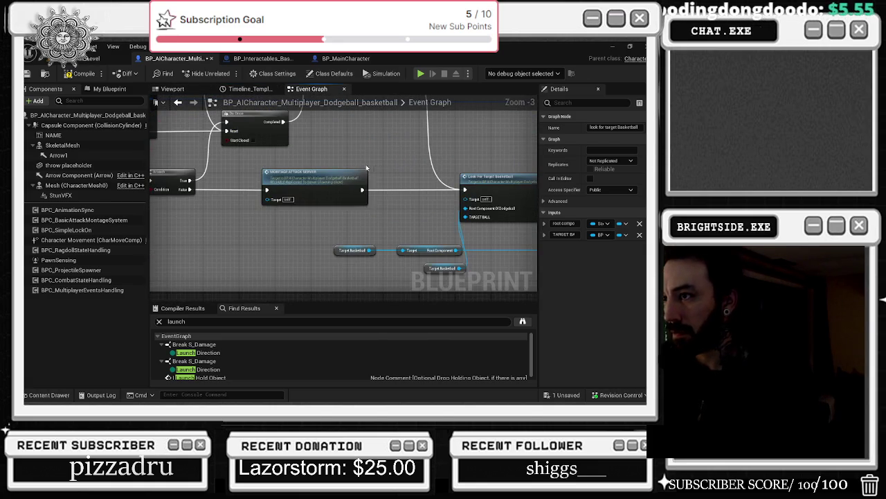
mouse_move(349, 181)
mouse_down()
mouse_move(339, 207)
mouse_move(457, 226)
mouse_up()
drag(367, 216, 286, 156)
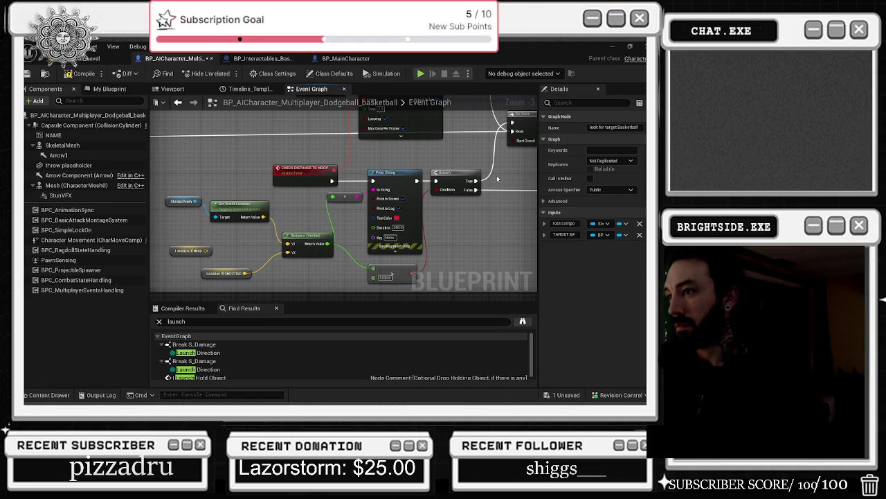
mouse_move(402, 171)
mouse_down()
mouse_move(412, 207)
mouse_move(365, 248)
mouse_move(310, 220)
mouse_up()
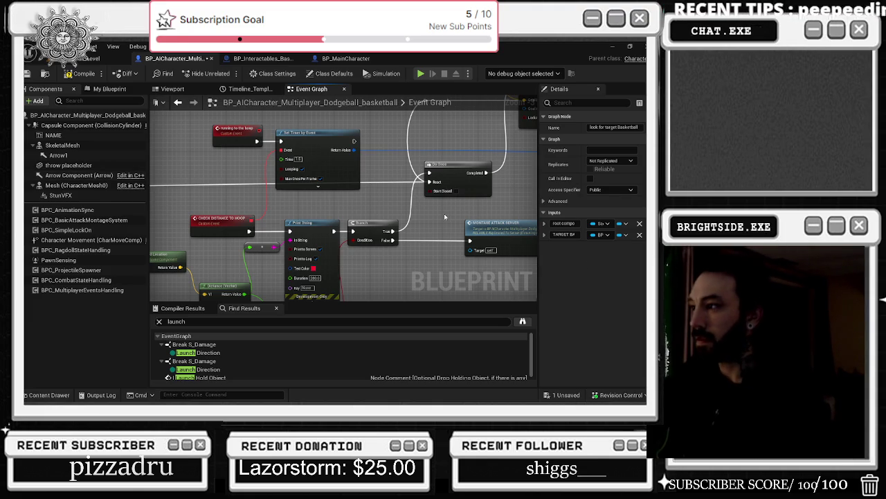
drag(366, 198, 418, 154)
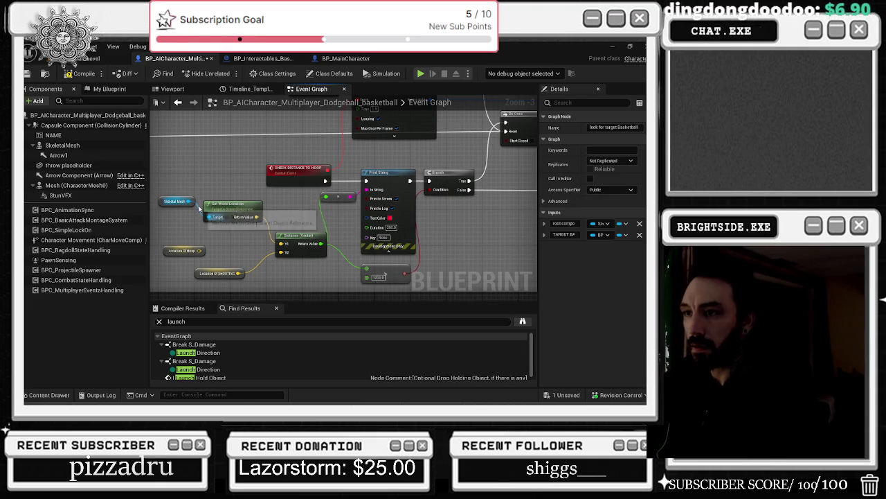
drag(162, 181, 266, 223)
mouse_move(404, 209)
mouse_down()
mouse_move(344, 226)
mouse_move(377, 231)
mouse_up()
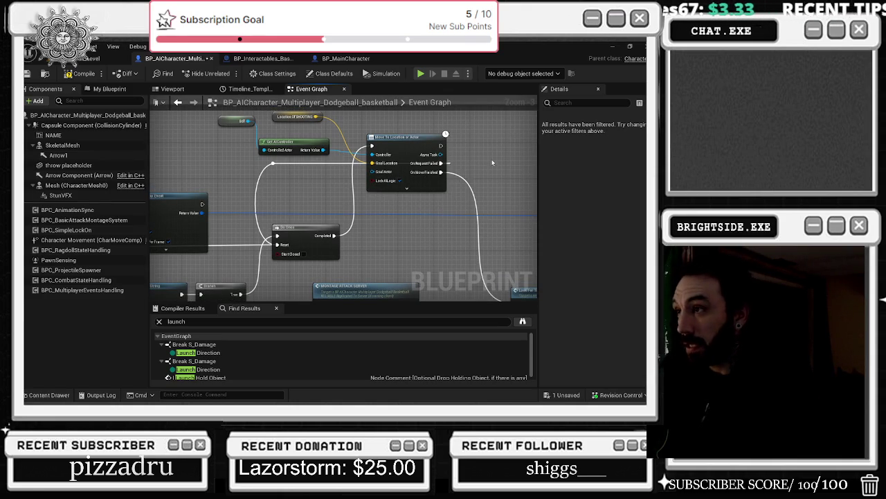
drag(492, 163, 499, 182)
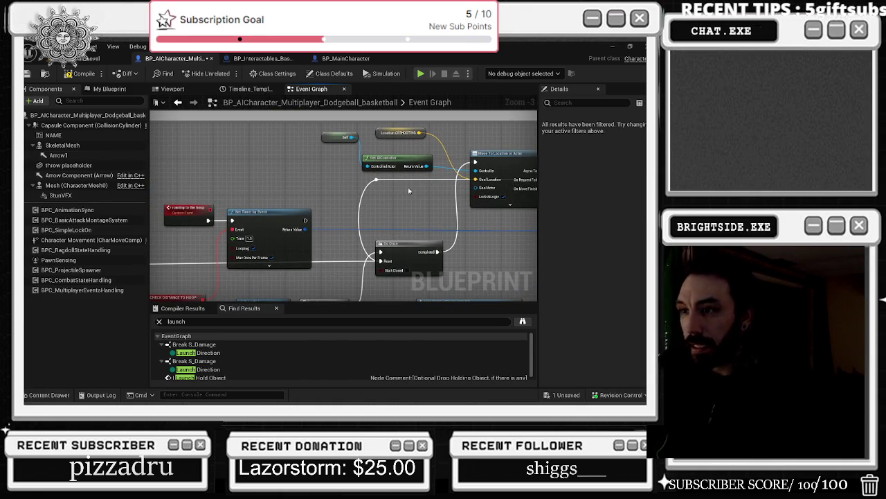
scroll(455, 187, down, 4)
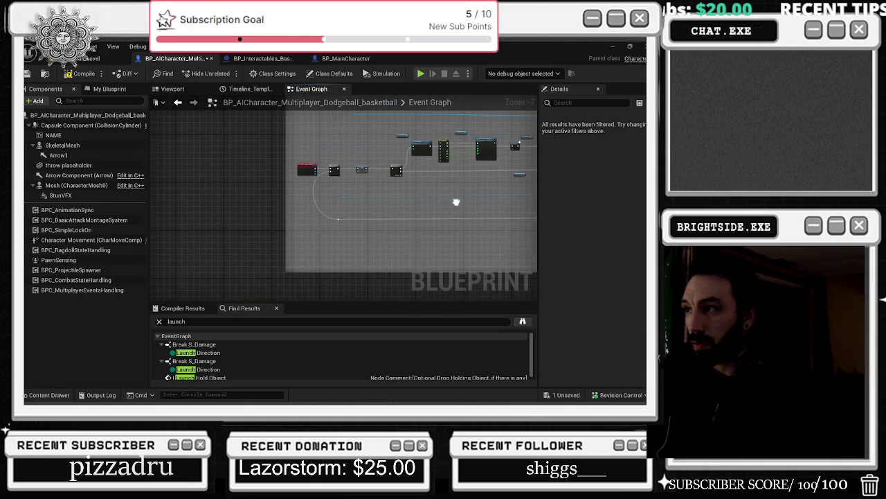
scroll(324, 183, up, 2)
scroll(316, 174, down, 2)
scroll(317, 173, up, 5)
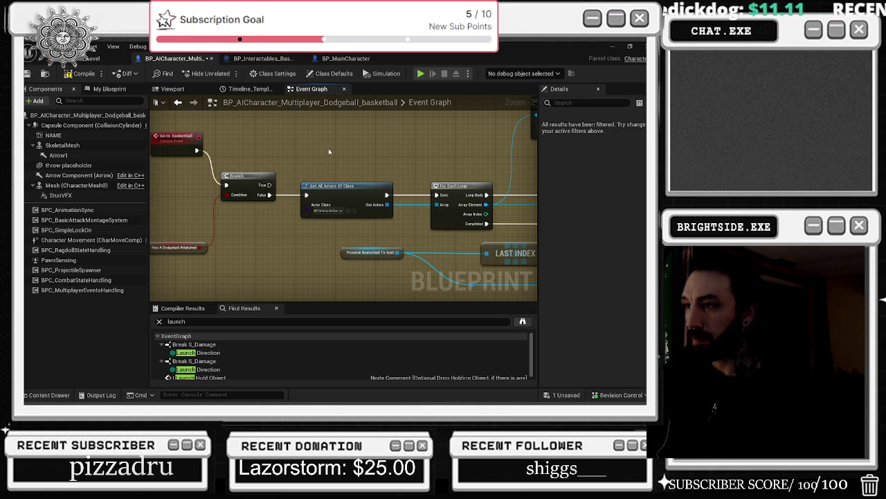
scroll(273, 166, down, 4)
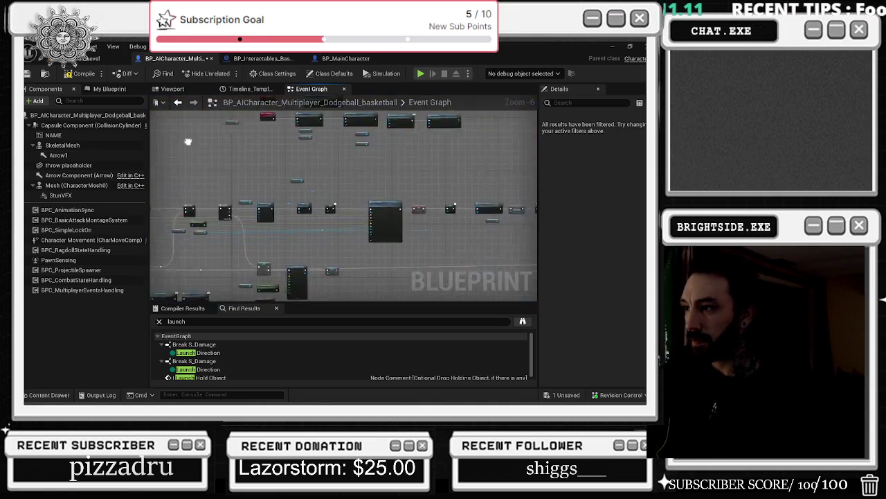
Move the running to the hoop event left to make room after it
scroll(255, 255, up, 4)
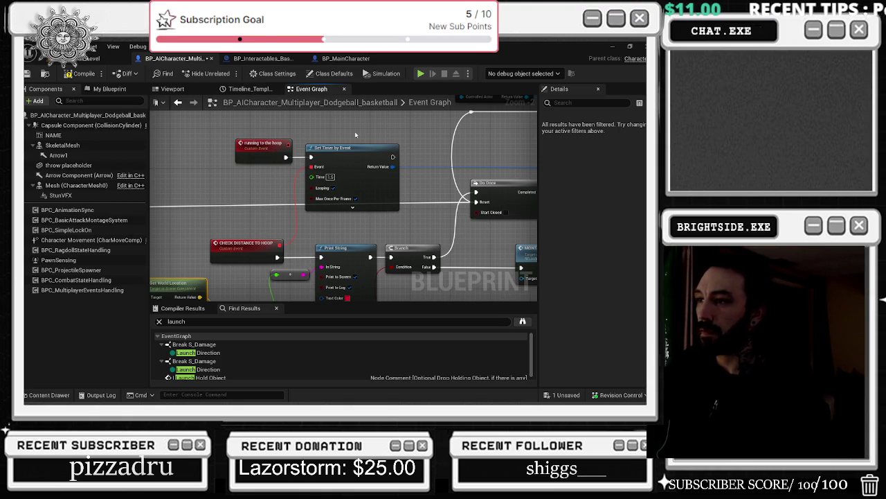
mouse_move(340, 140)
mouse_down()
mouse_move(257, 148)
mouse_move(346, 133)
mouse_up()
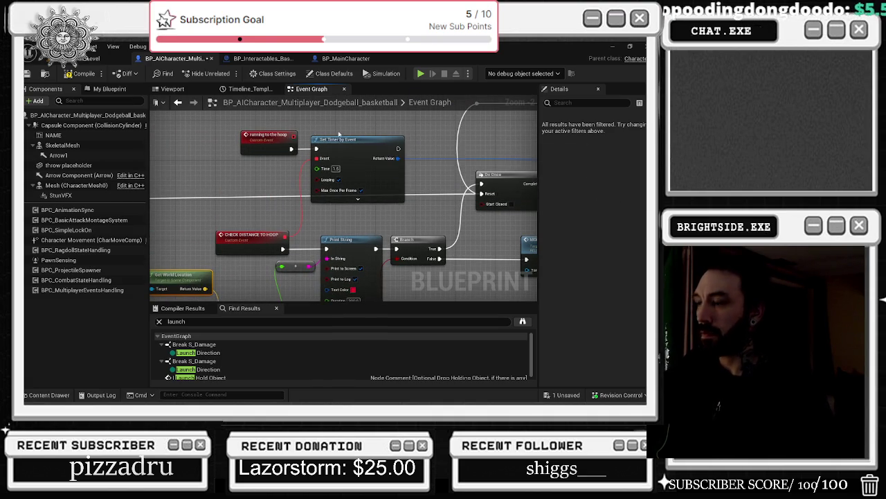
drag(342, 143, 377, 142)
drag(254, 144, 173, 144)
Add a Do Once node after the running to the hoop event, arrange the chain, and compile
mouse_move(212, 148)
mouse_down()
mouse_move(283, 156)
mouse_move(240, 152)
mouse_up()
text(do once)
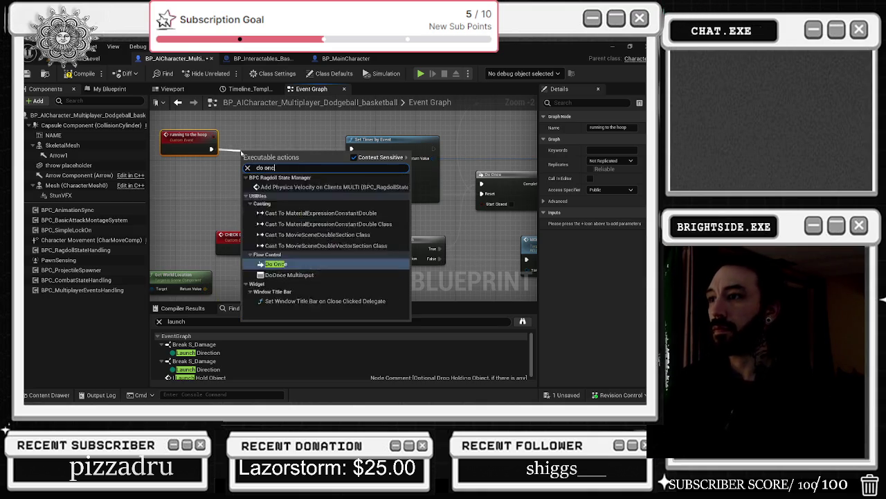
key(Return)
click(262, 169)
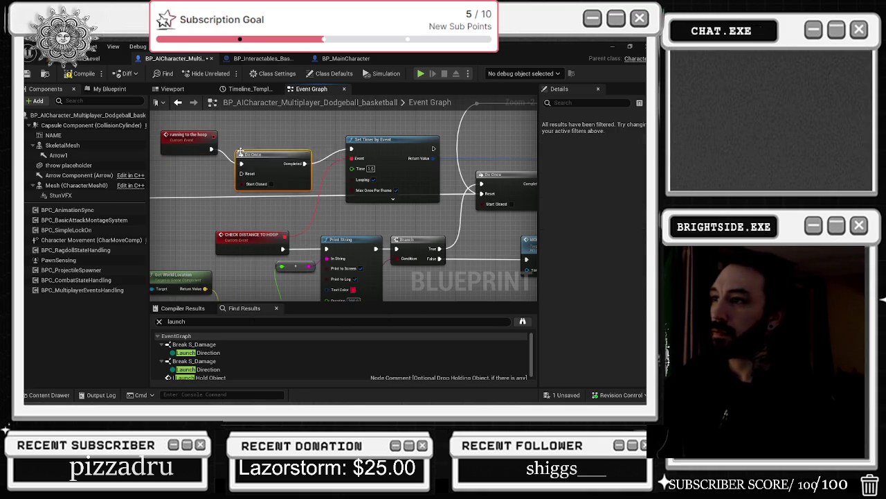
drag(261, 169, 267, 153)
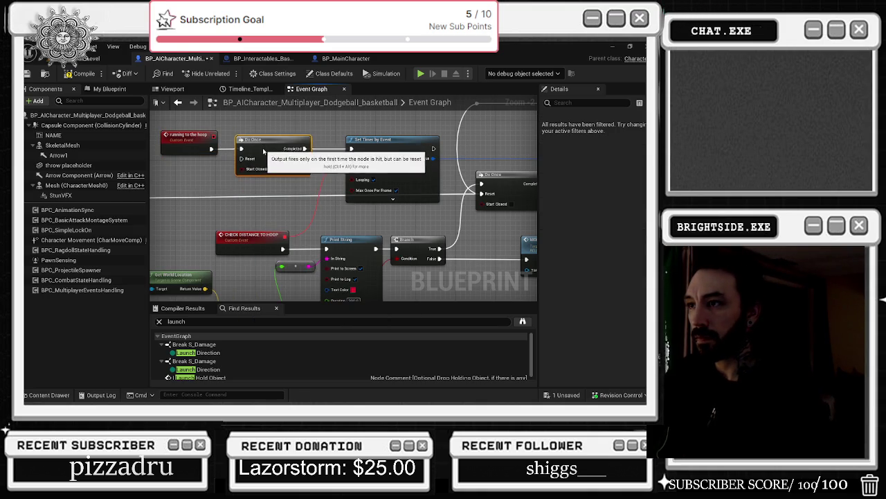
click(178, 194)
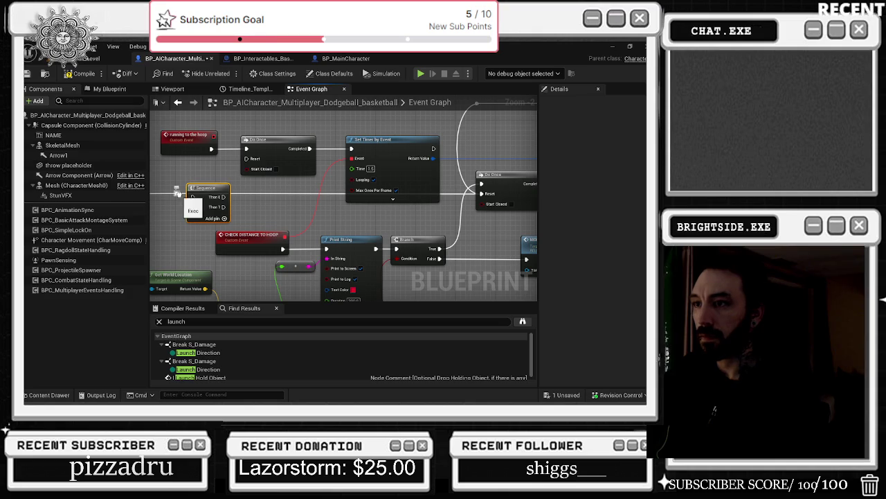
mouse_move(193, 188)
mouse_down()
mouse_move(302, 206)
mouse_move(482, 194)
mouse_up()
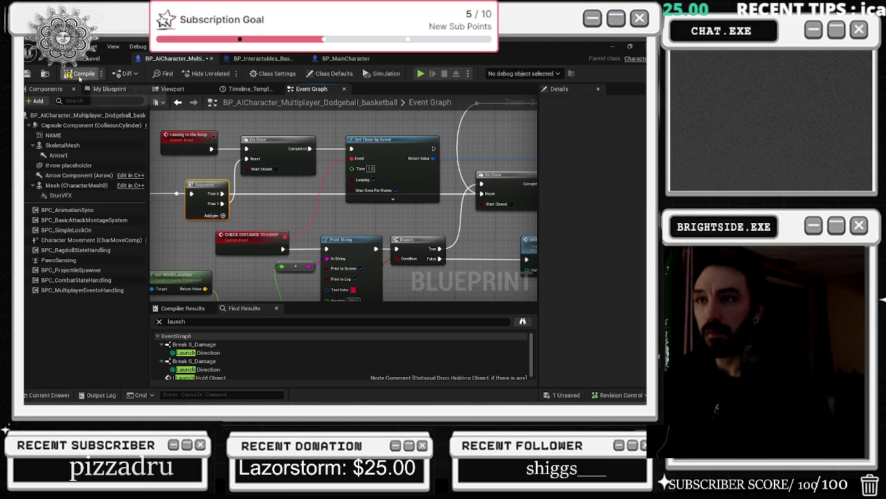
click(84, 73)
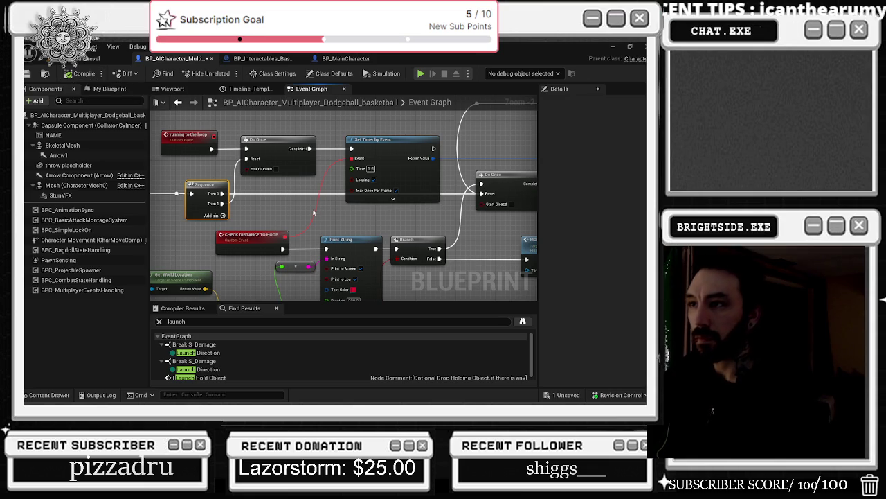
Call Running To The Hoop from the Go to basketball branch's True output
scroll(314, 212, down, 4)
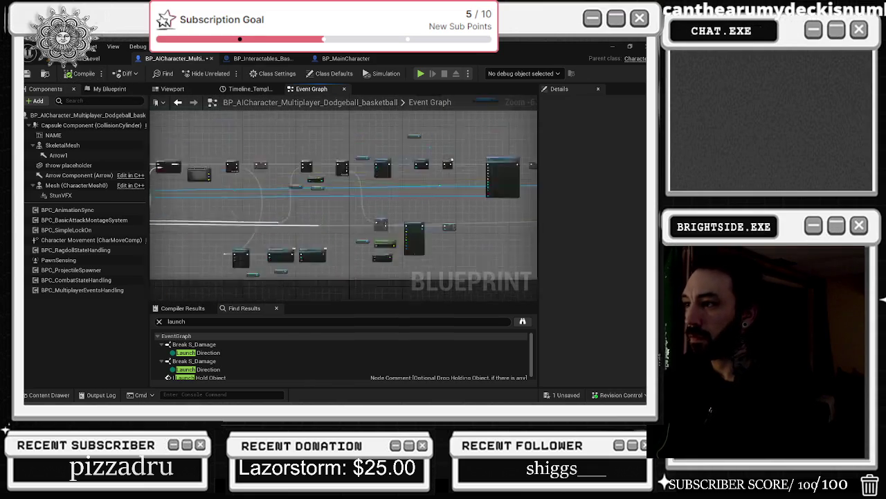
scroll(201, 225, up, 8)
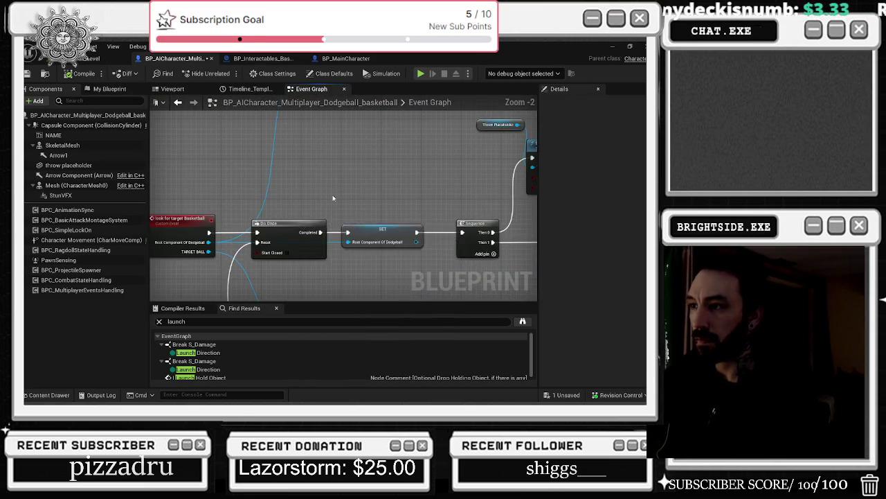
mouse_move(294, 173)
mouse_down()
mouse_move(297, 231)
mouse_move(269, 182)
mouse_up()
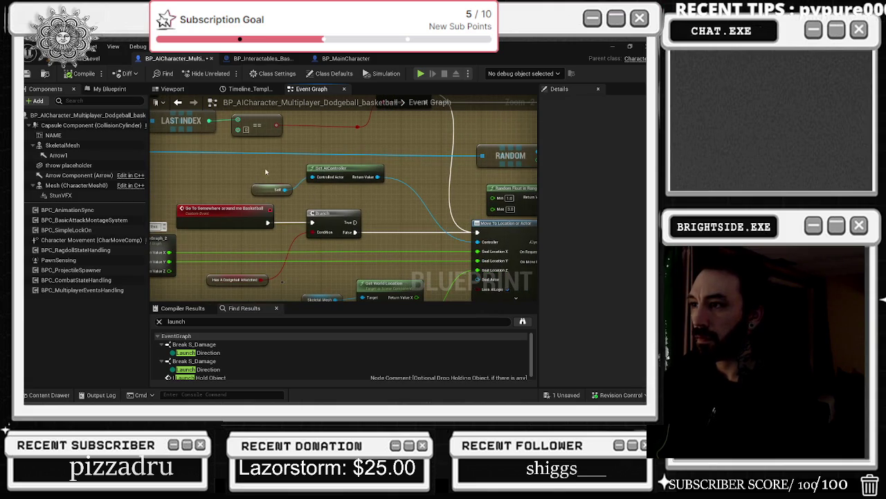
scroll(411, 207, down, 8)
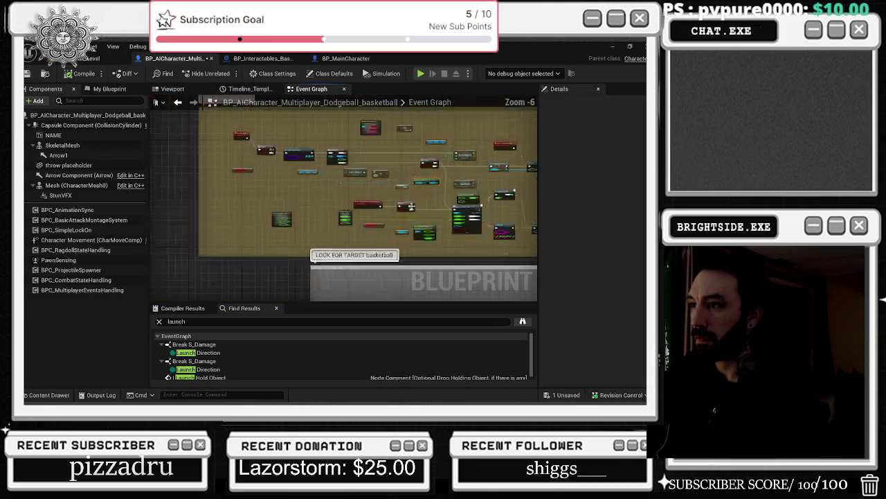
scroll(410, 206, up, 4)
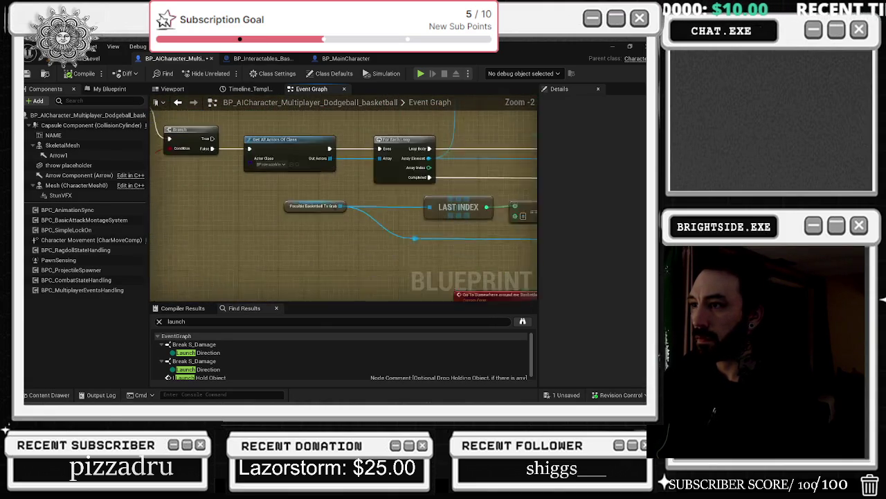
drag(317, 197, 336, 161)
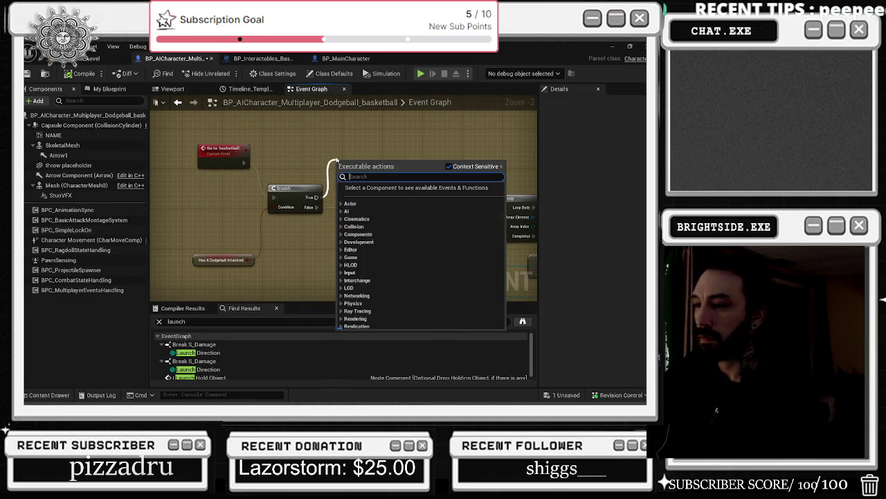
text(running)
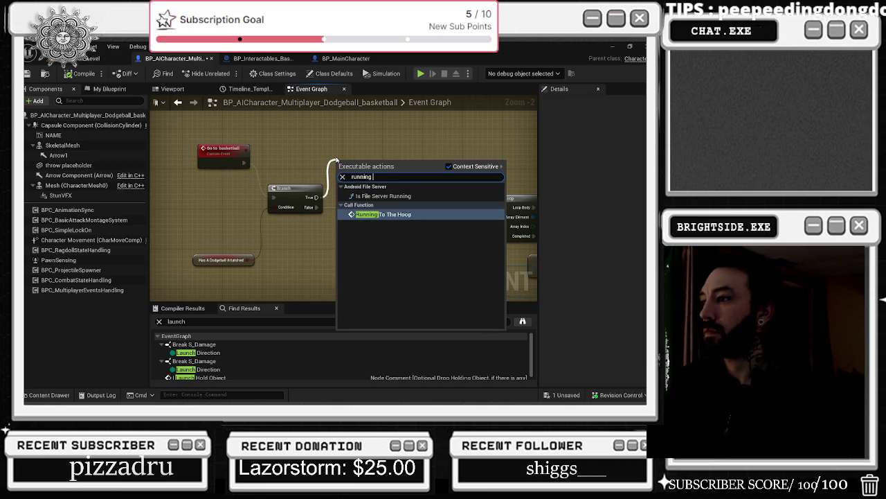
key(Return)
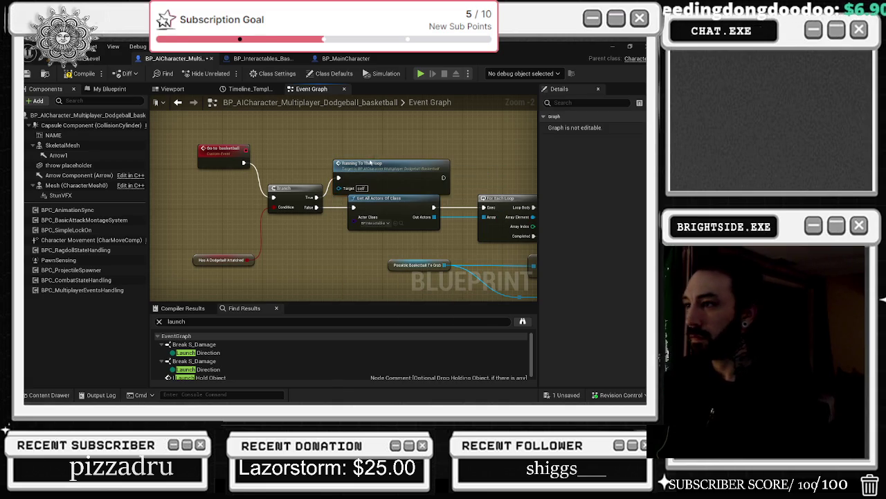
drag(371, 163, 384, 129)
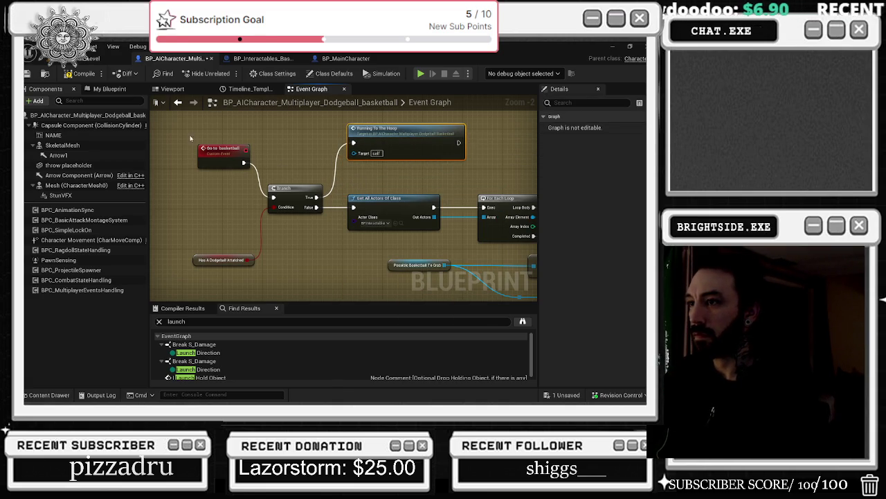
Paste a Running To The Hoop call onto the Go To Somewhere around me Basketball branch's True output
click(178, 102)
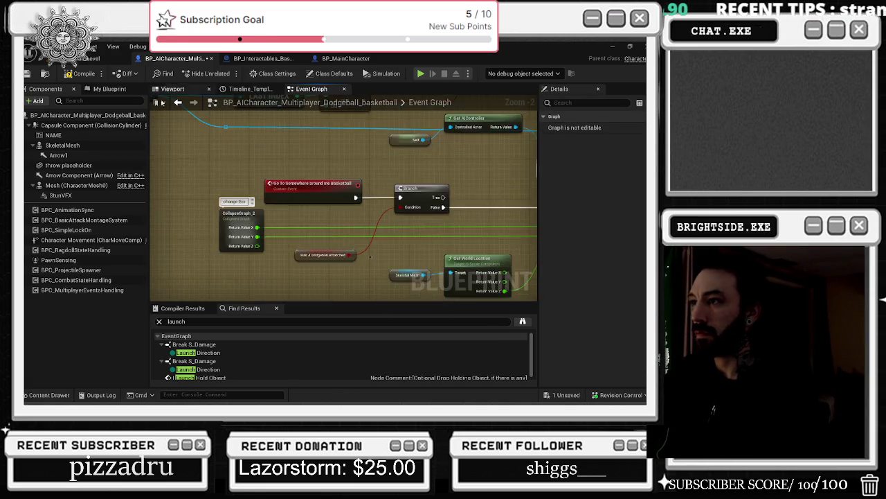
mouse_move(163, 146)
mouse_down()
mouse_move(318, 229)
mouse_move(368, 228)
mouse_up()
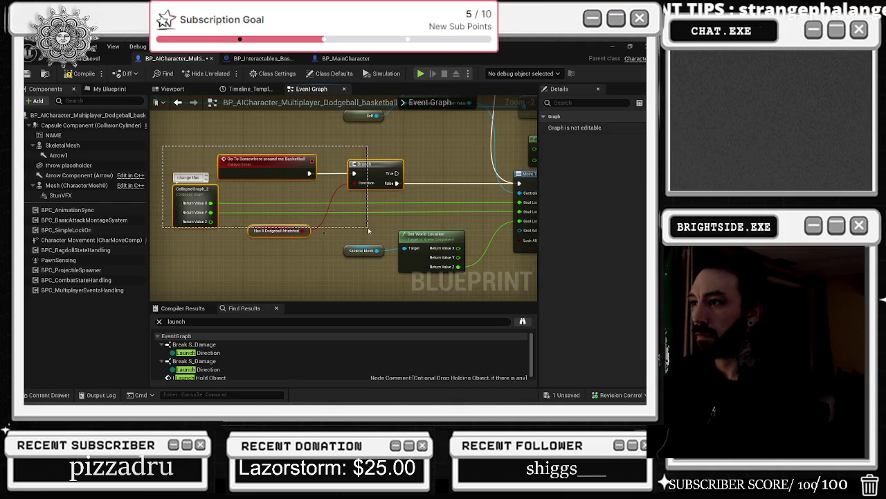
drag(356, 167, 267, 168)
click(358, 148)
key(ctrl+v)
mouse_move(310, 173)
mouse_down()
mouse_move(363, 163)
mouse_move(357, 159)
mouse_up()
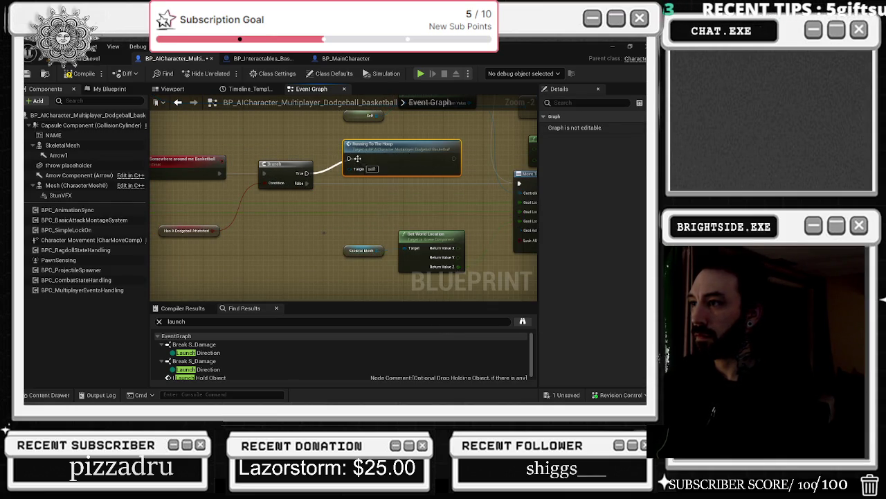
click(366, 138)
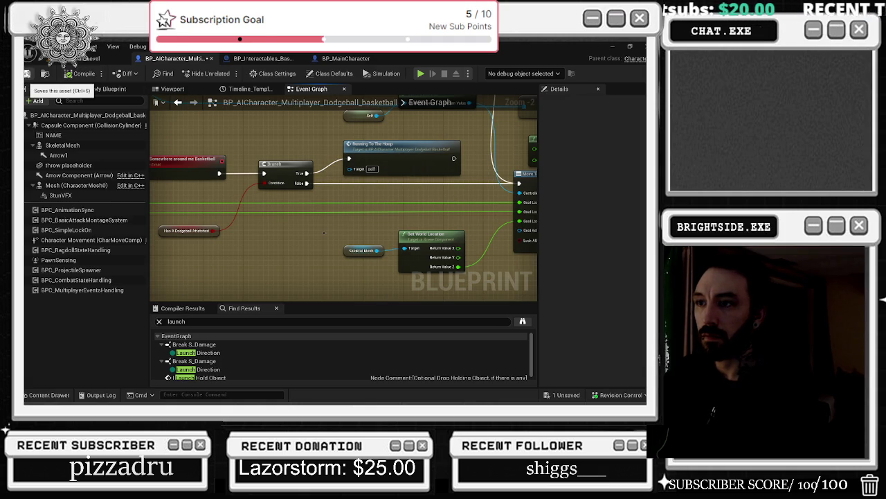
Save the blueprint and all changed assets
click(27, 73)
click(90, 58)
key(ctrl+s)
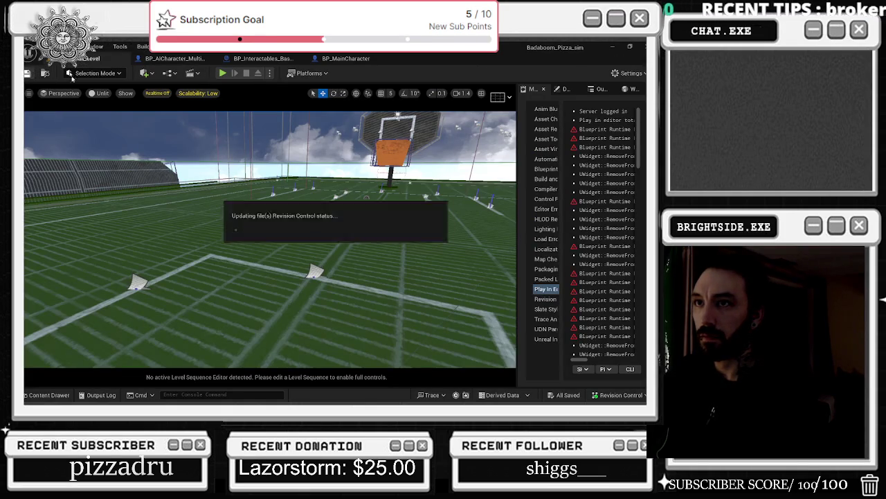
Launch a Play In Editor session of the basketball dodgeball match to watch the AI
click(222, 73)
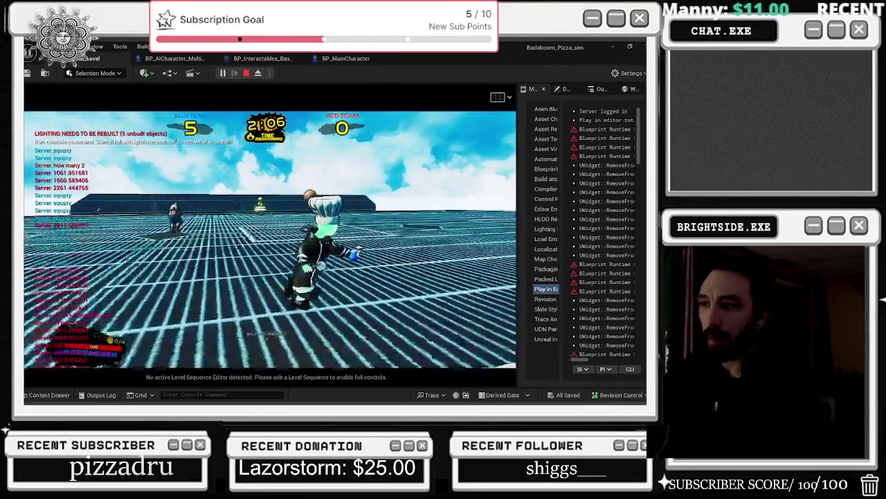
text(st)
key(Up)
key(Up)
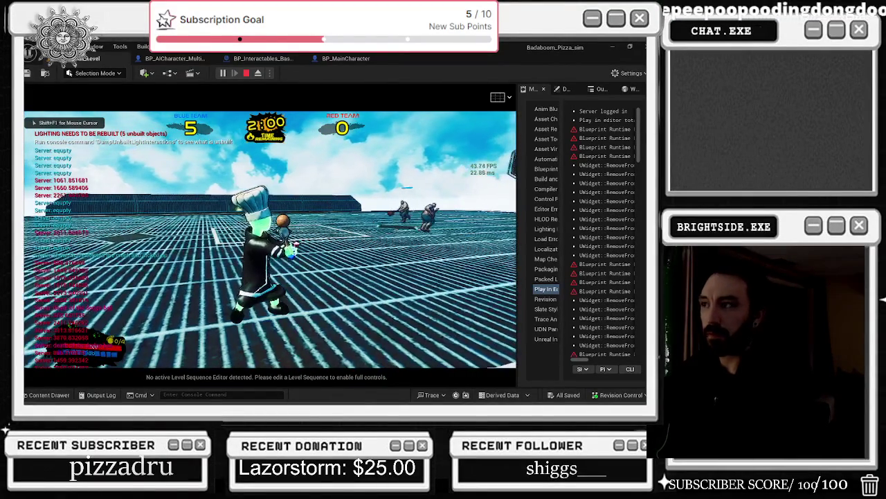
Play the match to a 6–0 Blue Team lead, end Play In Editor, and switch to the Twitch browser
click(159, 192)
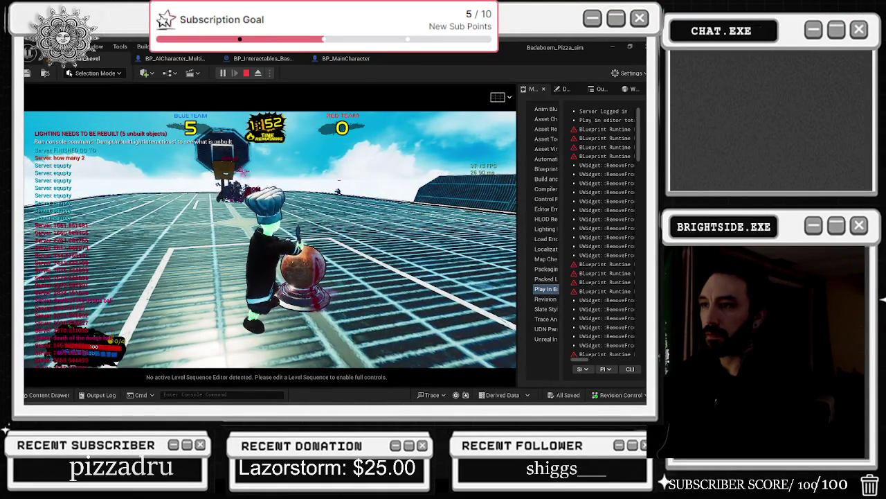
key(alt+Tab)
click(627, 73)
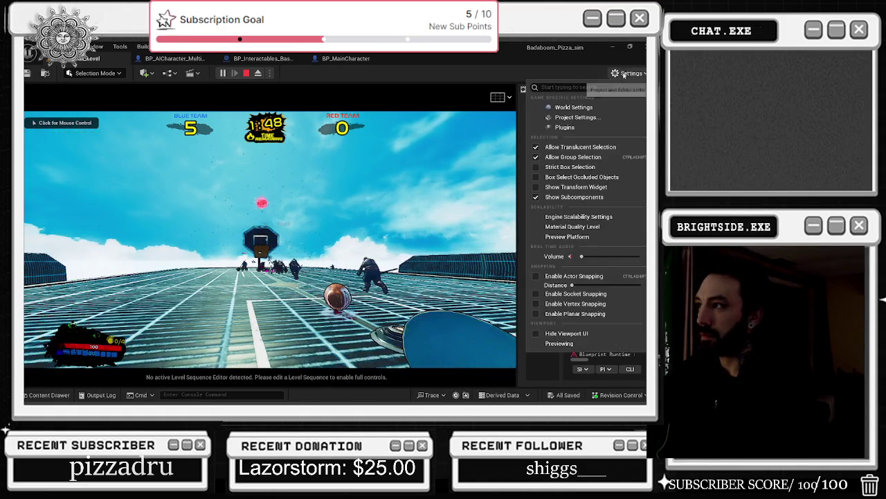
click(485, 167)
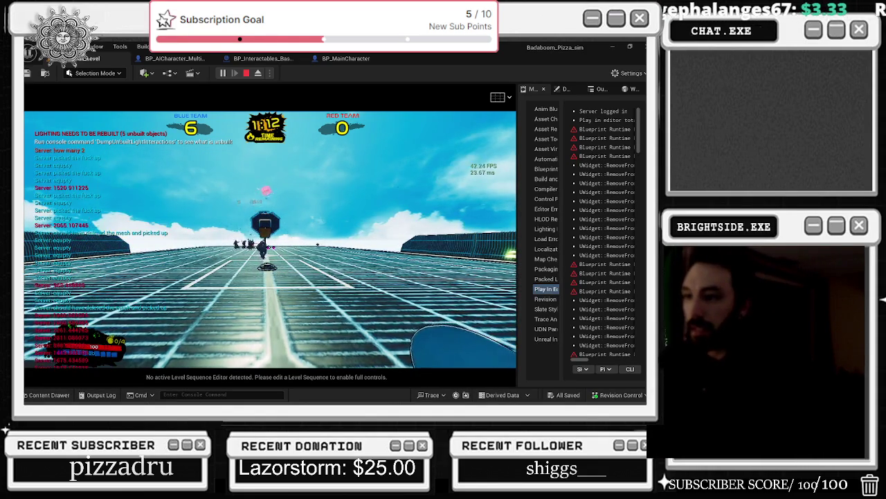
key(Escape)
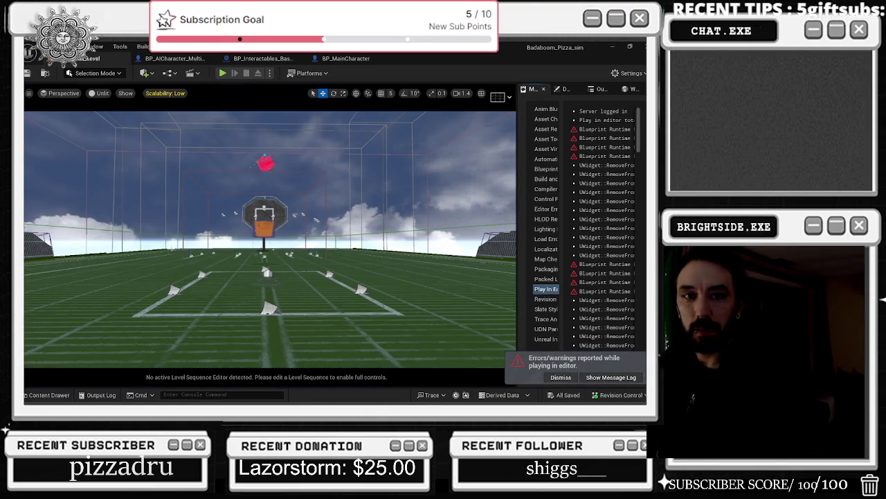
key(alt+Tab)
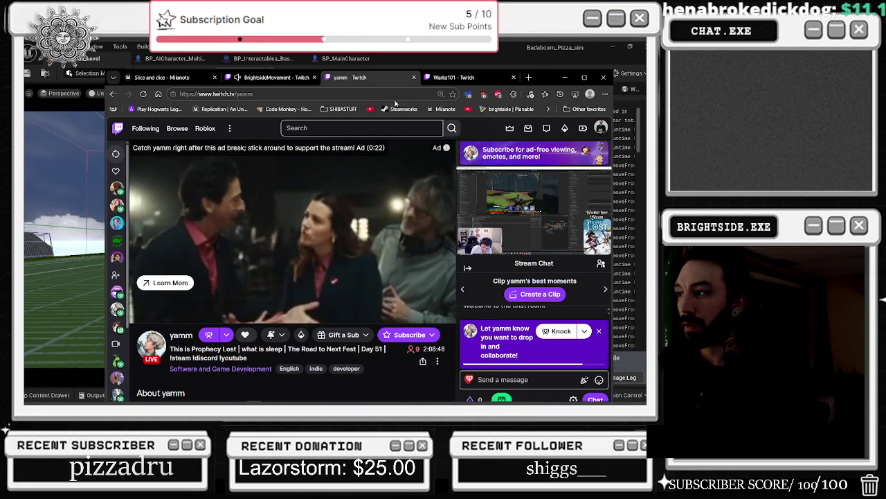
Open the other Twitch tab showing the UE5 co-op survival dev stream
click(437, 78)
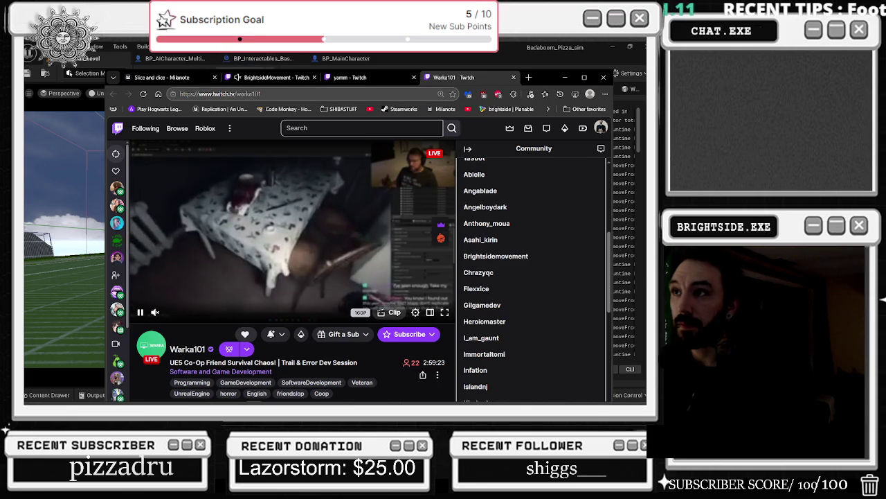